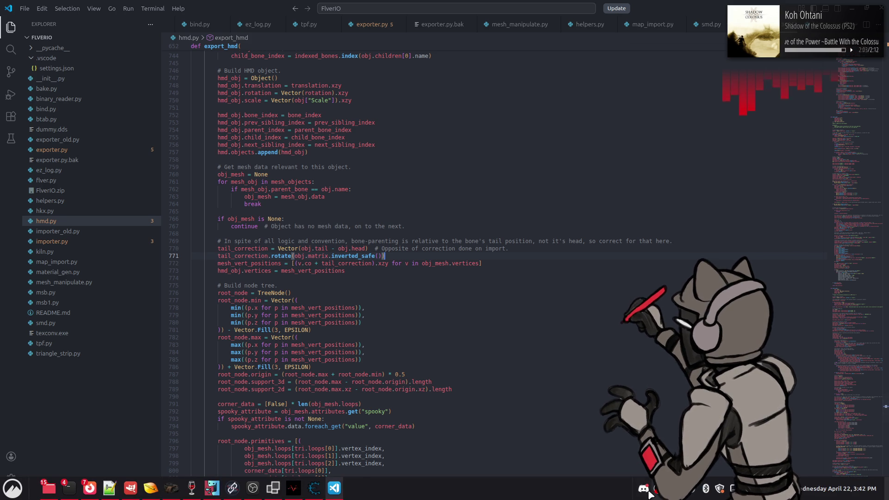
- Launch Blender 5.0.1 by searching 'ble' in the Cinnamon start menu, reaching its splash screen
click(355, 487)
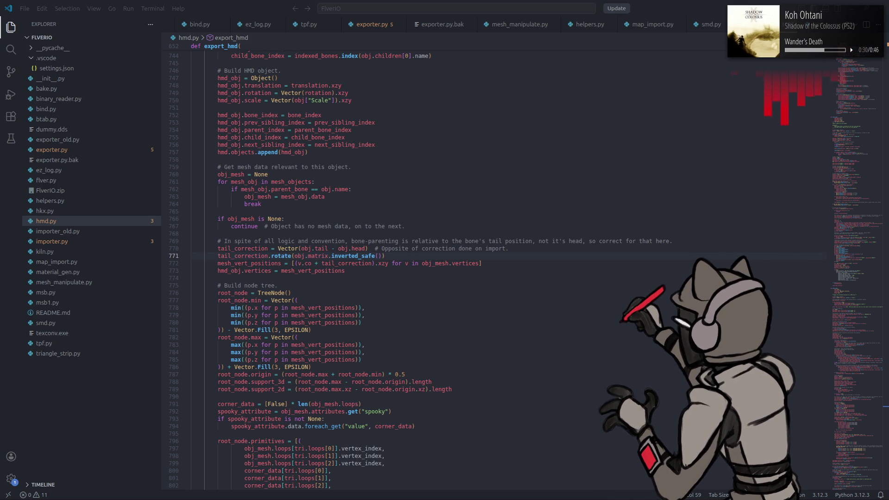
key(alt+Tab)
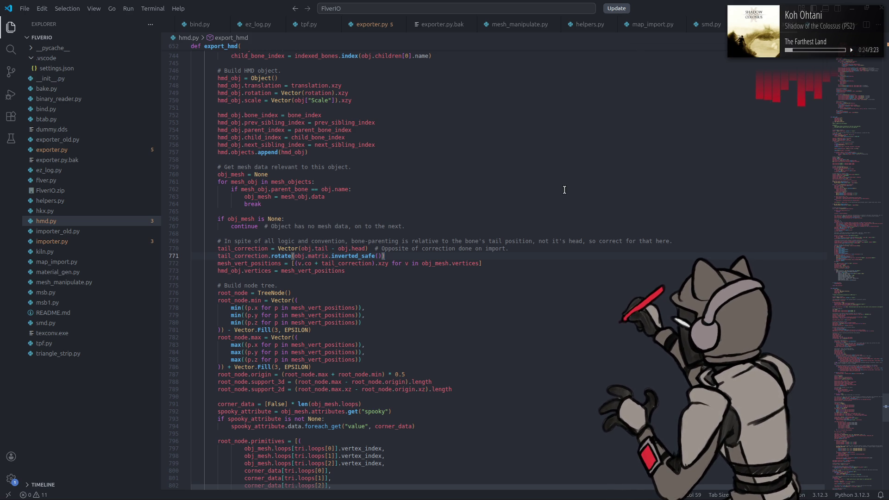
mouse_move(447, 483)
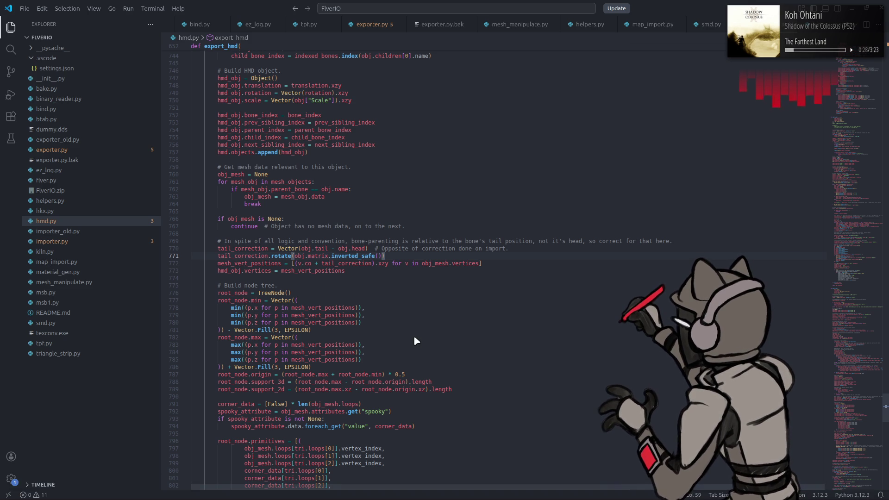
key(super)
text(ble)
key(Return)
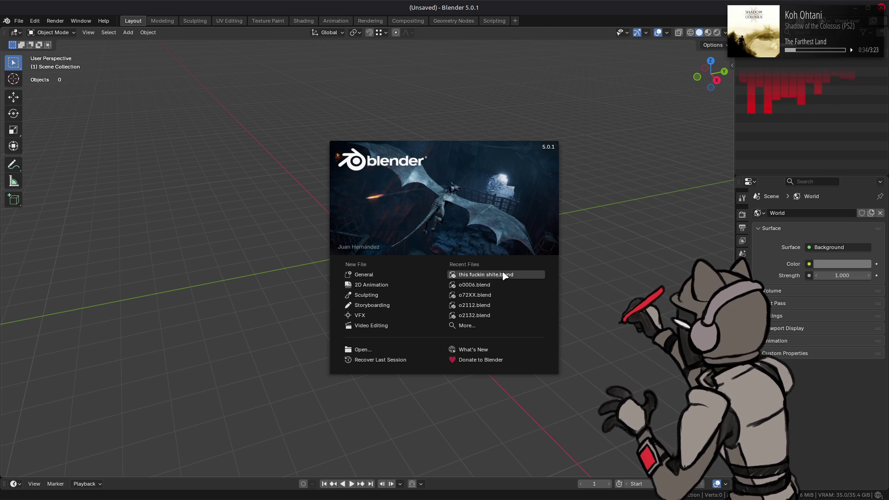
- Open the most recent tower .blend file from Blender's splash screen
click(503, 276)
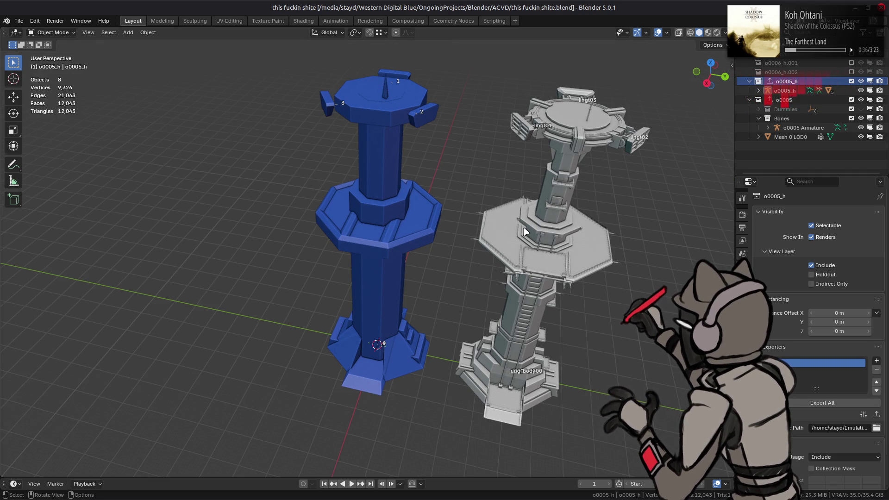
key(alt+Tab)
key(alt+Tab)
key(alt+Tab)
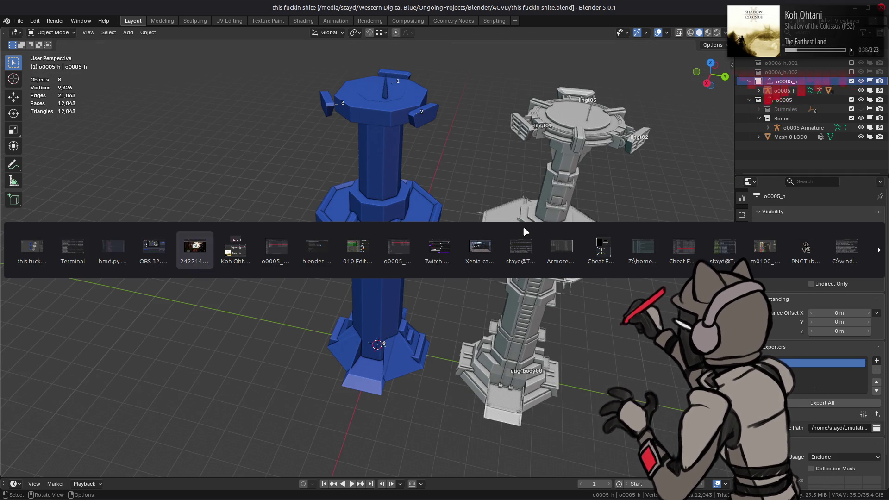
key(alt+Tab)
key(alt+Tab)
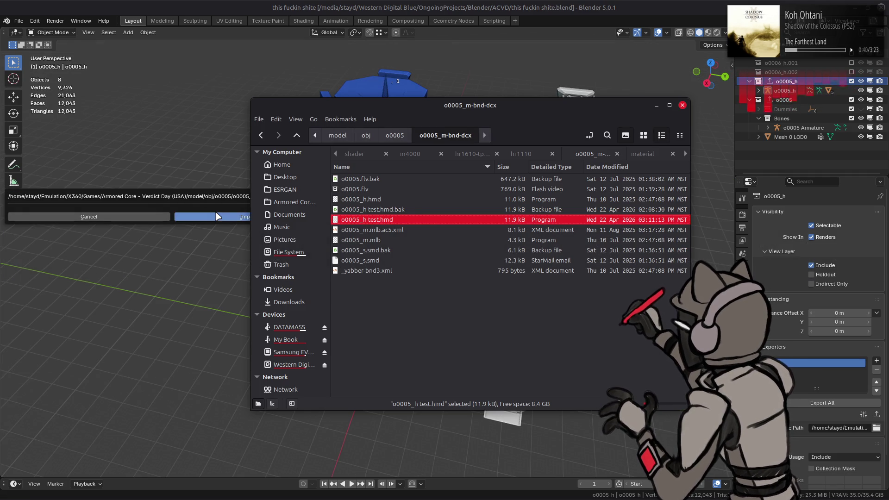
click(218, 216)
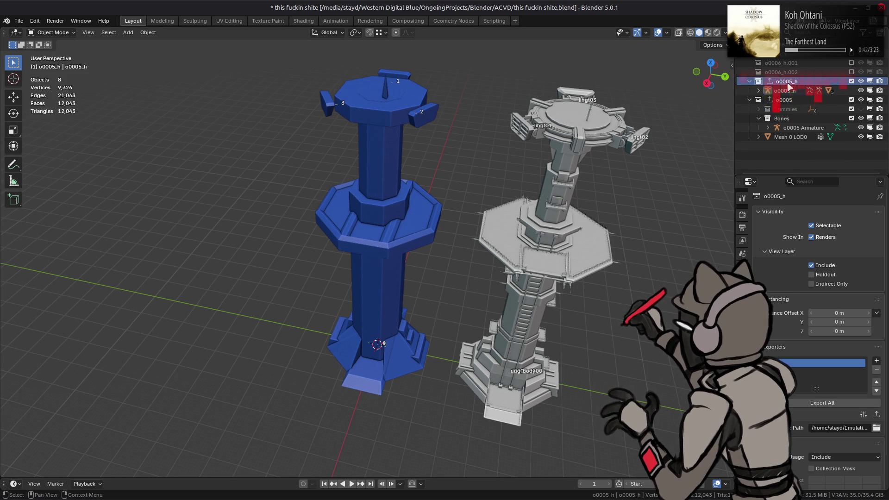
- Delete the blue o0005_h tower and its collection, purge unused data, and save
right_click(789, 86)
click(750, 143)
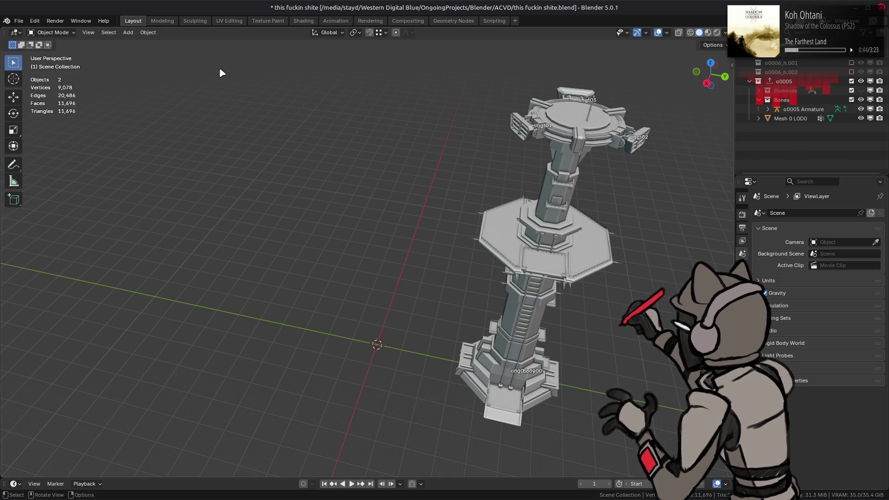
click(19, 21)
mouse_move(47, 195)
click(139, 191)
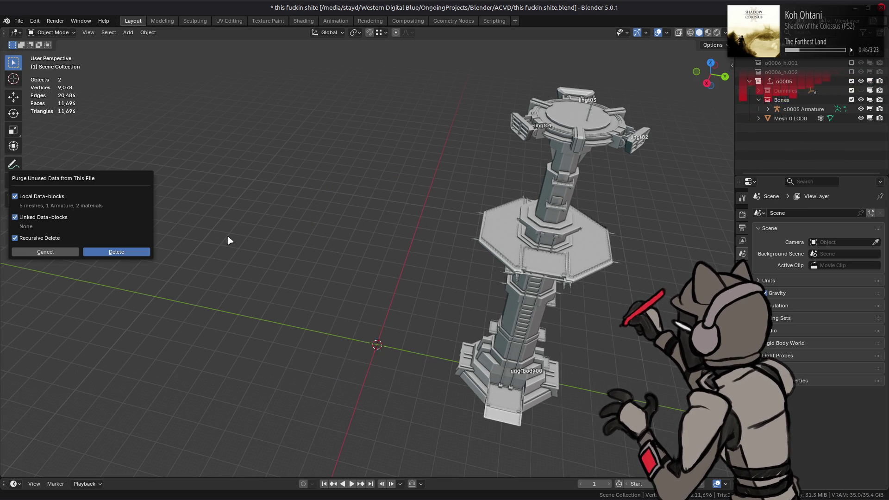
click(131, 252)
key(ctrl+s)
key(alt+Tab)
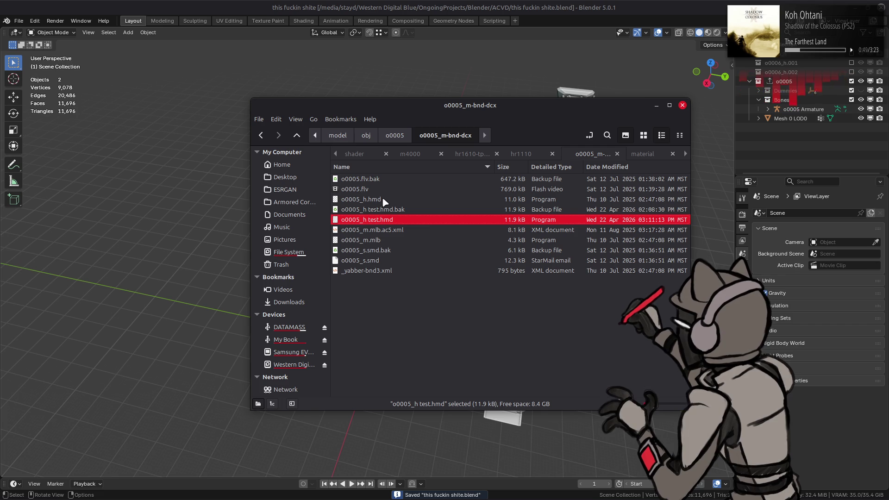
drag(352, 199, 217, 212)
- Import o0005_h.hmd into the scene and view the models from above
click(217, 212)
alt+middle_drag(402, 198, 424, 260)
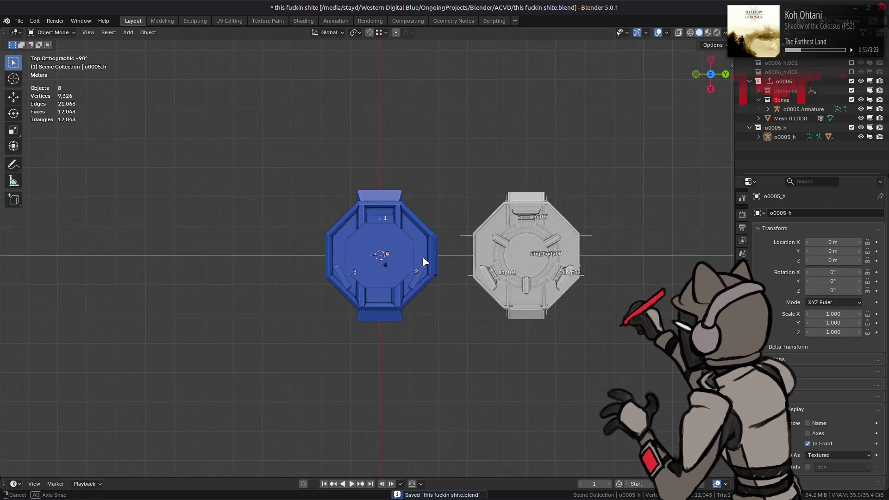
scroll(401, 283, up, 10)
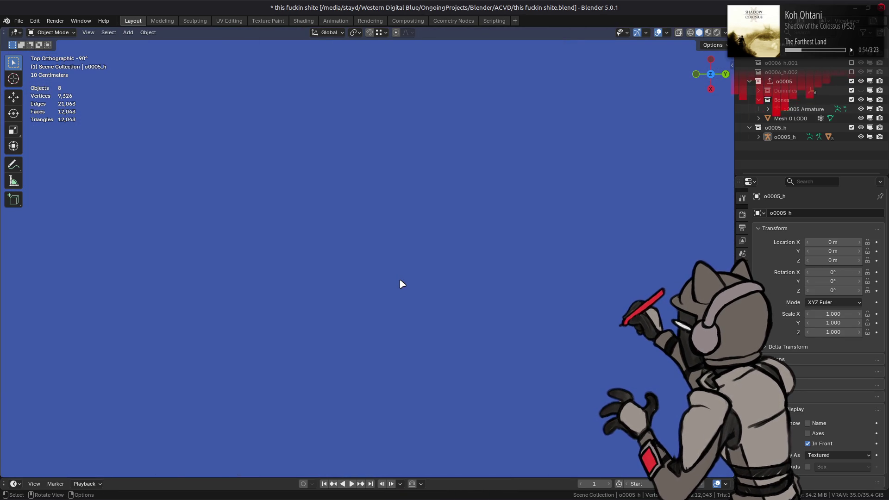
scroll(401, 284, down, 10)
- Move the original Mesh 0 LOD0 tower to Location Y 0
click(715, 278)
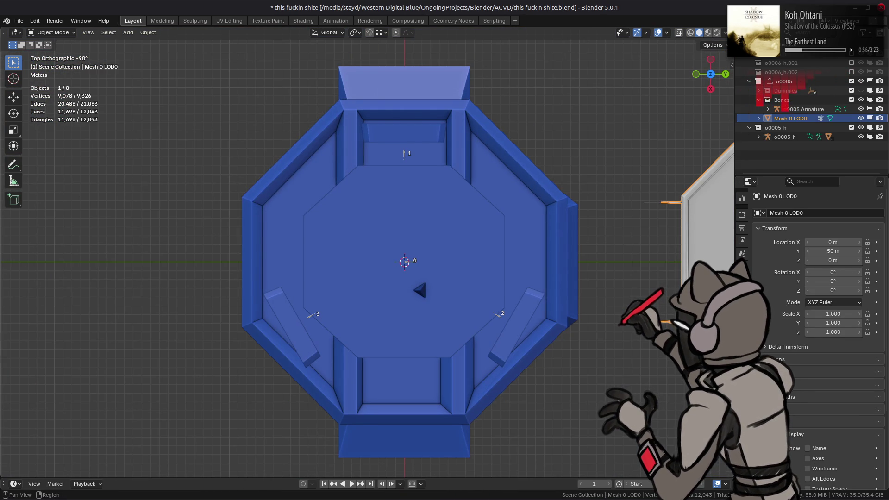
double_click(829, 251)
text(0)
key(Return)
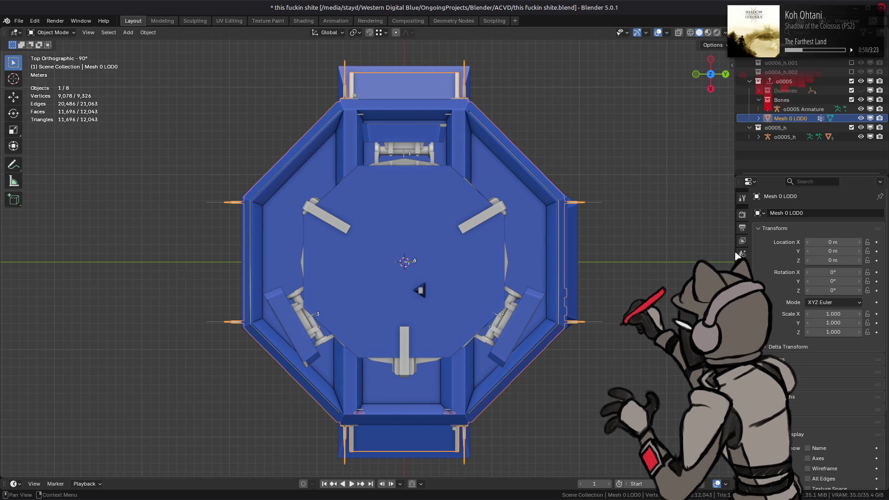
scroll(618, 248, up, 2)
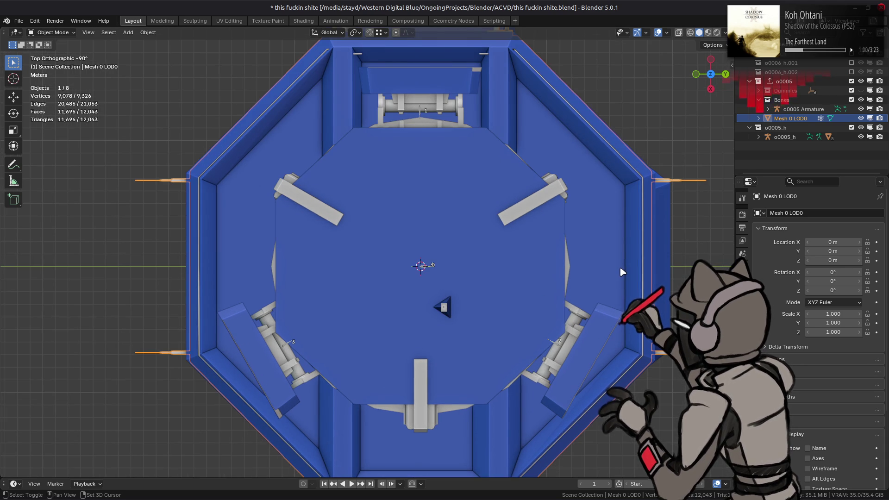
scroll(623, 271, down, 2)
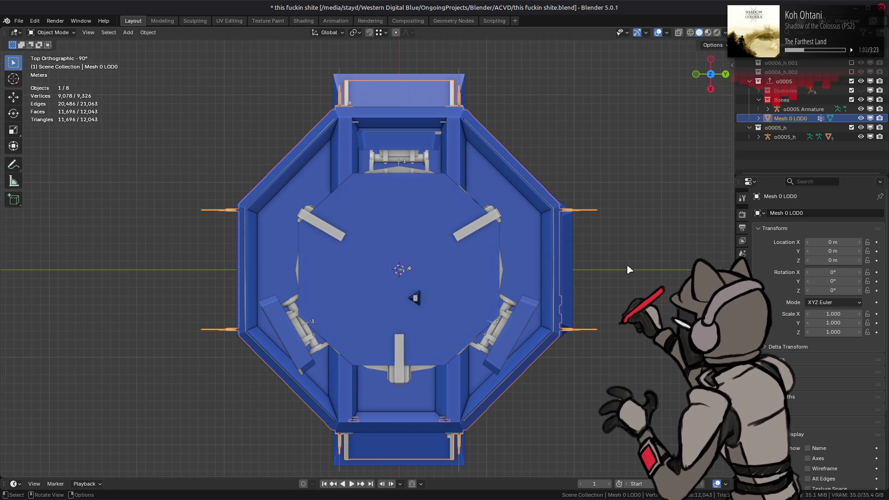
- Compare both towers from an angle, leaving the grey tower back at Y 50 m
mouse_move(565, 283)
middle_down()
mouse_move(558, 234)
mouse_move(560, 243)
mouse_move(537, 253)
mouse_move(564, 296)
mouse_move(481, 293)
mouse_move(440, 273)
mouse_move(540, 254)
mouse_move(470, 258)
middle_up()
key(ctrl+shift+z)
key(ctrl+z)
key(ctrl+shift+z)
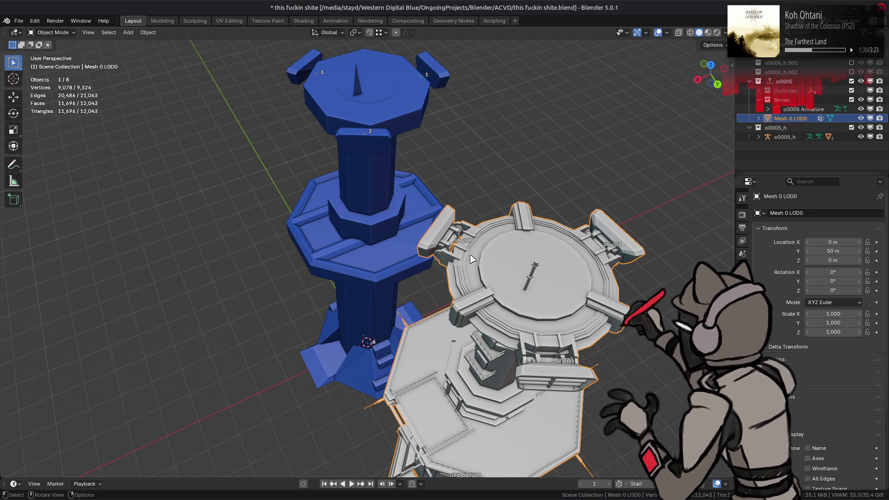
middle_drag(432, 254, 448, 223)
- Deselect the grey tower, save, and select the o0005_h collection
click(448, 223)
key(ctrl+s)
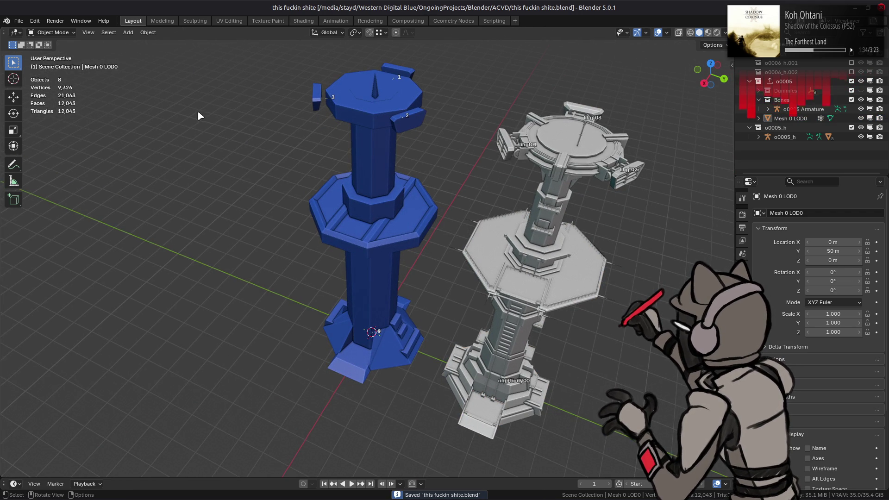
click(796, 81)
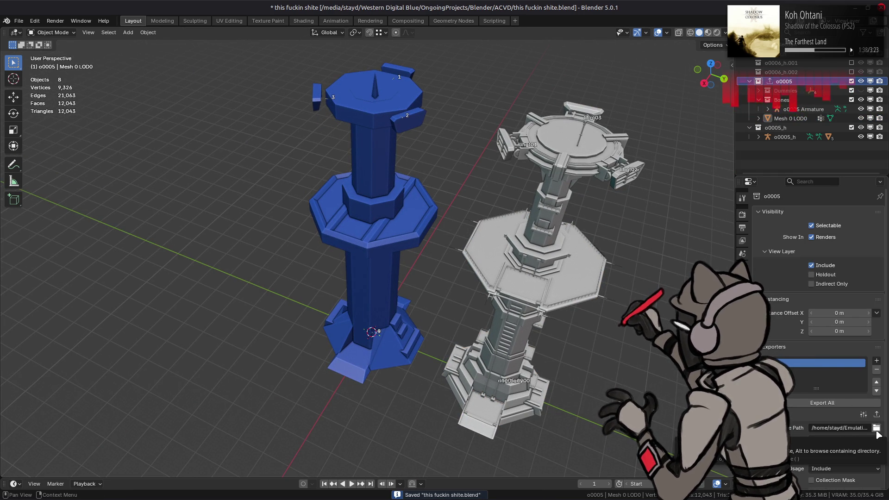
drag(775, 128, 794, 76)
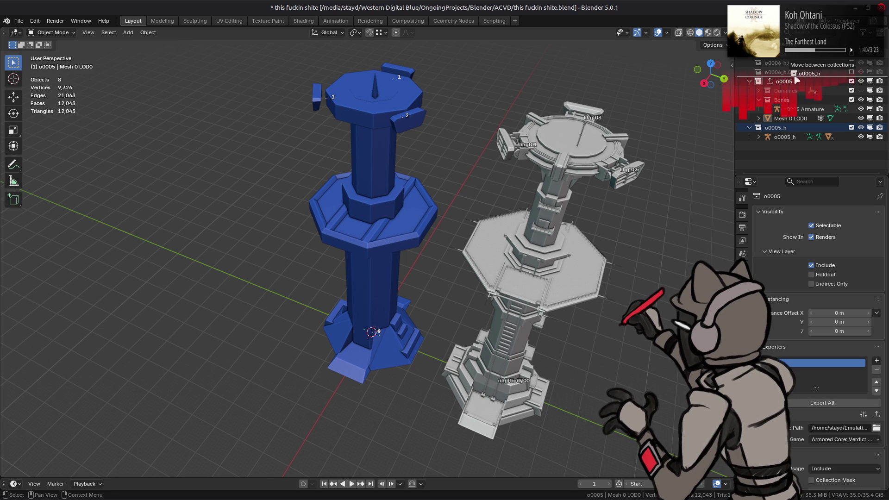
drag(786, 131, 824, 132)
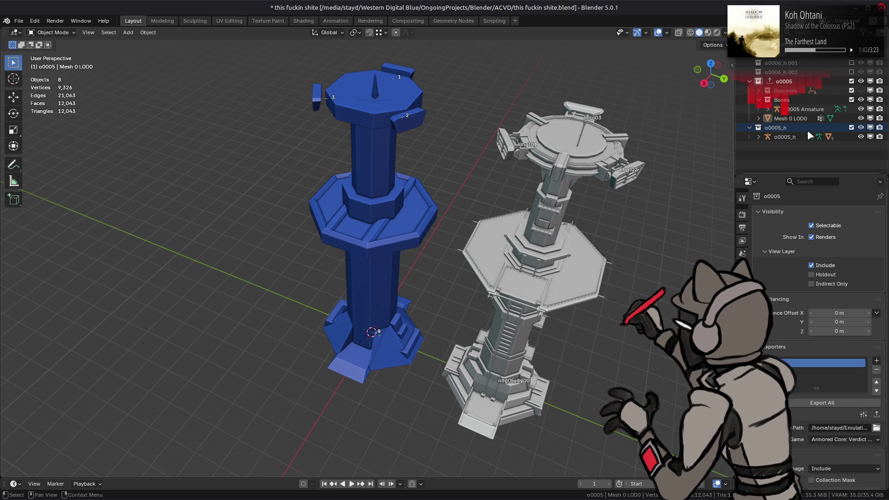
- Add an HMD exporter to o0005_h targeting 'o0005_h test.hmd' in o0005_m-bnd-dcx and export
click(876, 361)
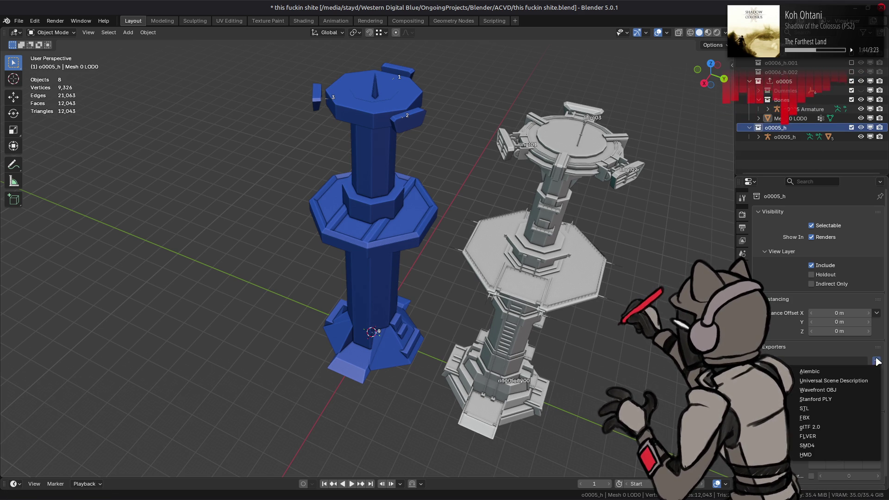
click(866, 455)
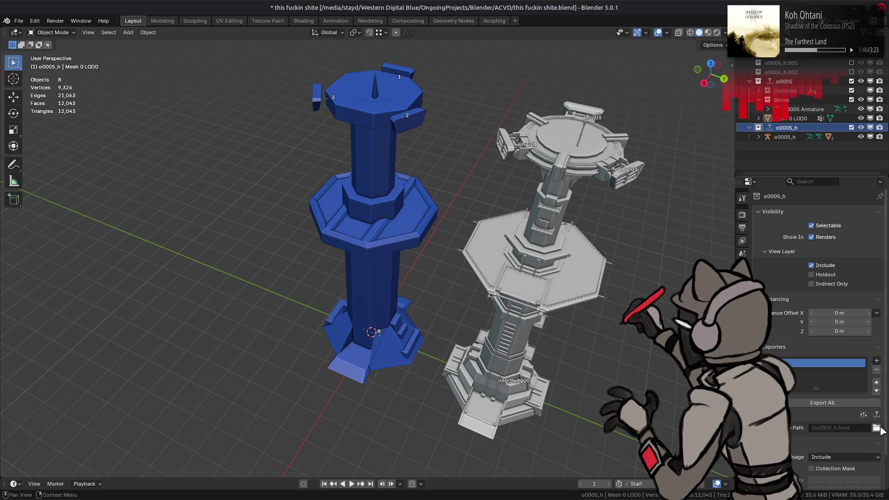
click(876, 428)
click(770, 90)
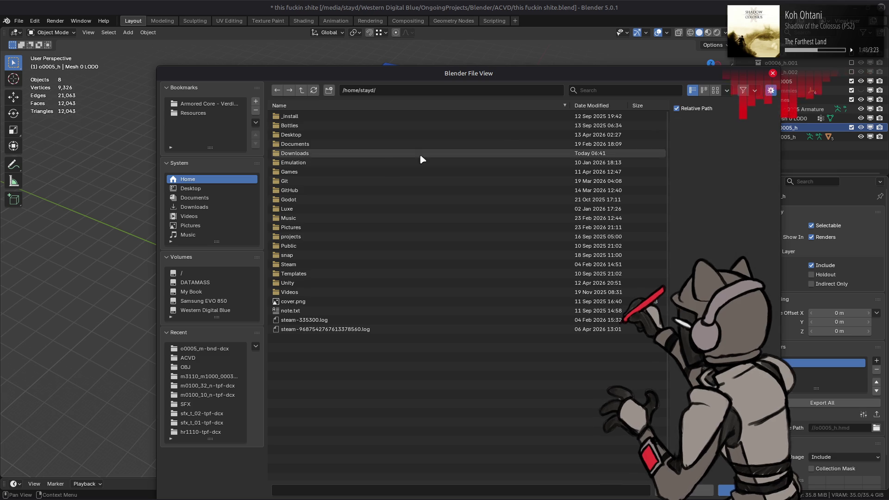
click(223, 350)
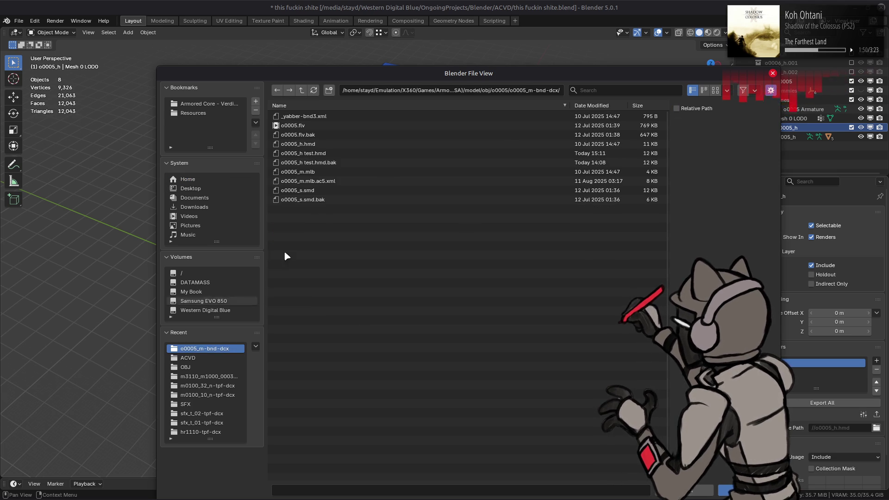
double_click(322, 154)
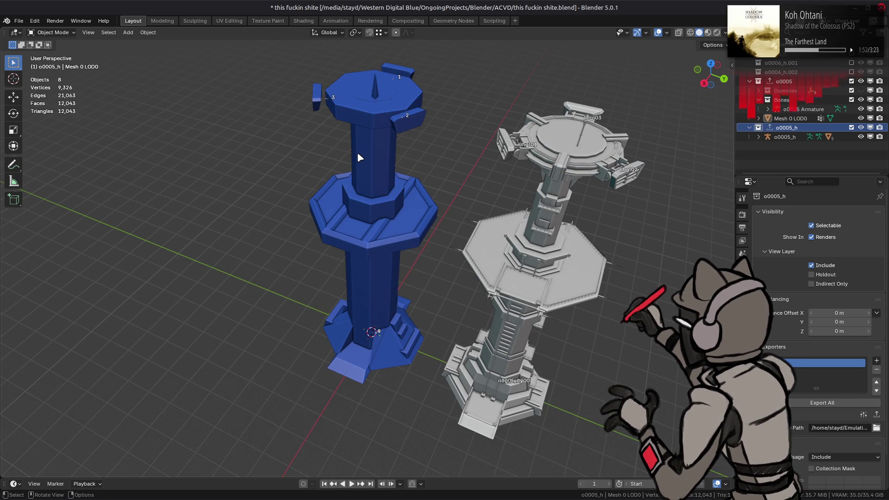
click(876, 414)
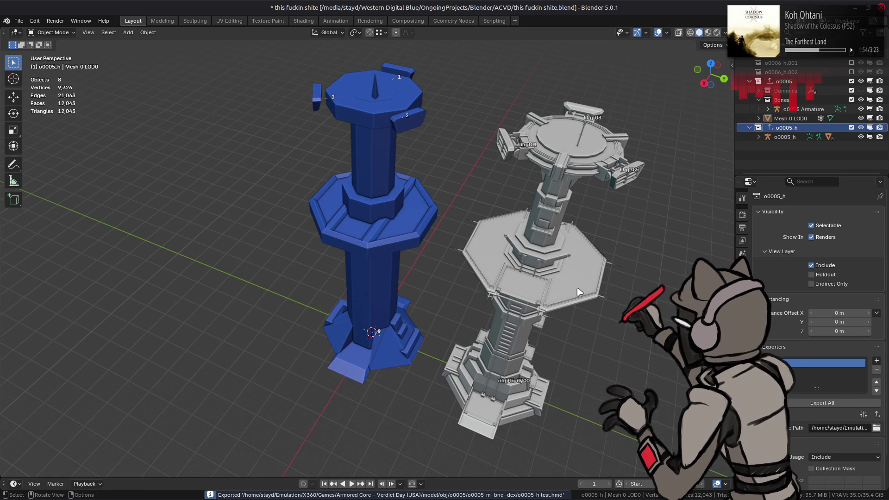
- Import o0005_h test.hmd from the file manager into Blender and save the file
key(alt+Tab)
key(alt+Tab)
key(alt+shift+Tab)
drag(370, 219, 197, 238)
click(196, 238)
scroll(337, 170, up, 8)
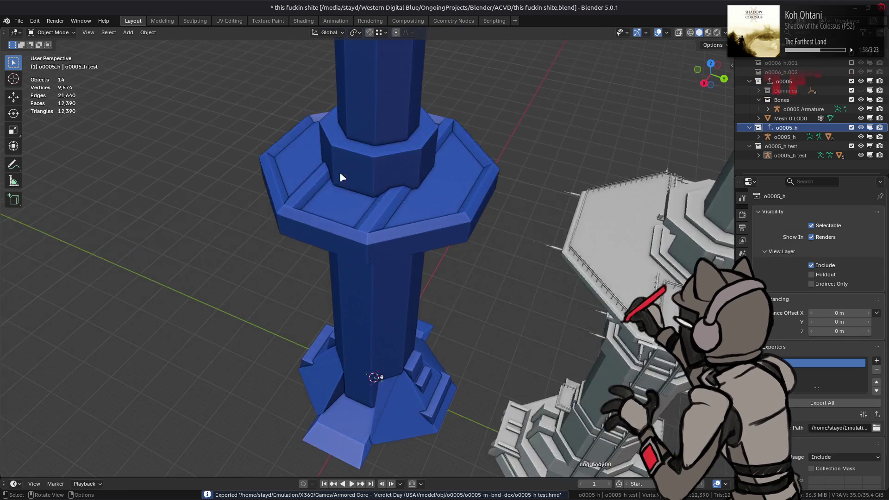
scroll(351, 216, down, 4)
mouse_move(351, 216)
middle_down()
mouse_move(328, 183)
mouse_move(353, 203)
middle_up()
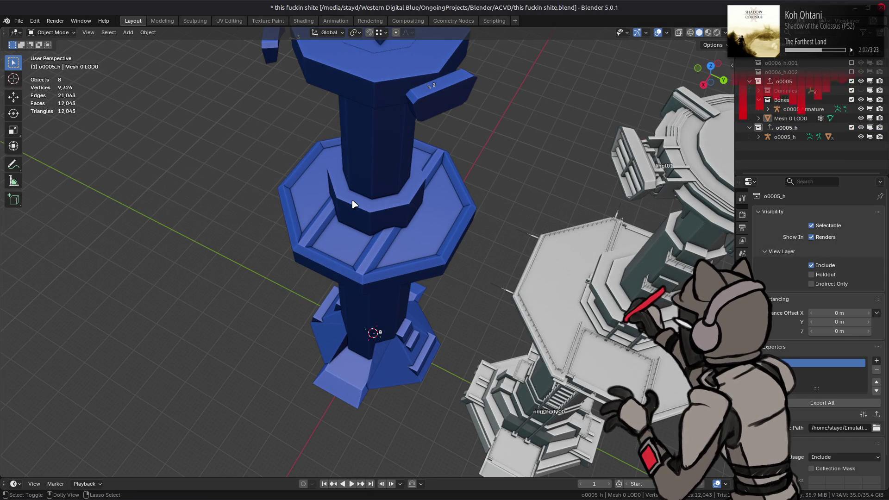
key(ctrl+s)
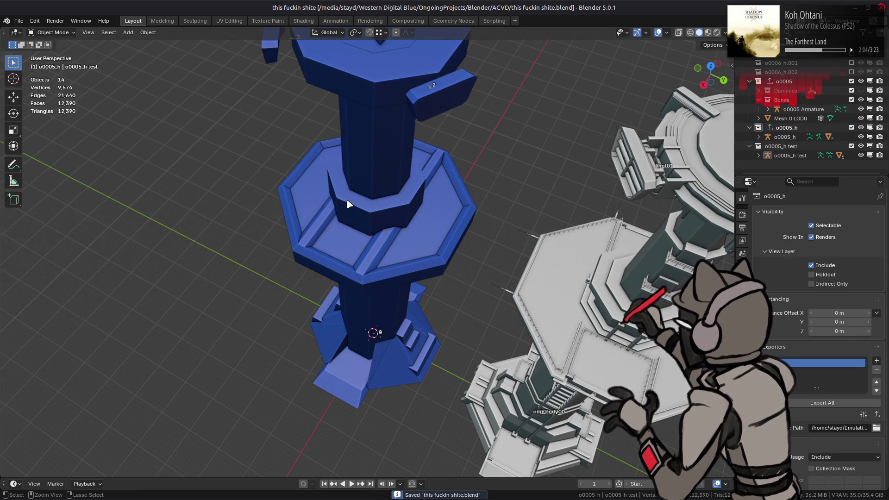
- Reload the changed o0005_h test.hmd and re-run the HMD_ACVD template on it
mouse_move(199, 494)
click(150, 487)
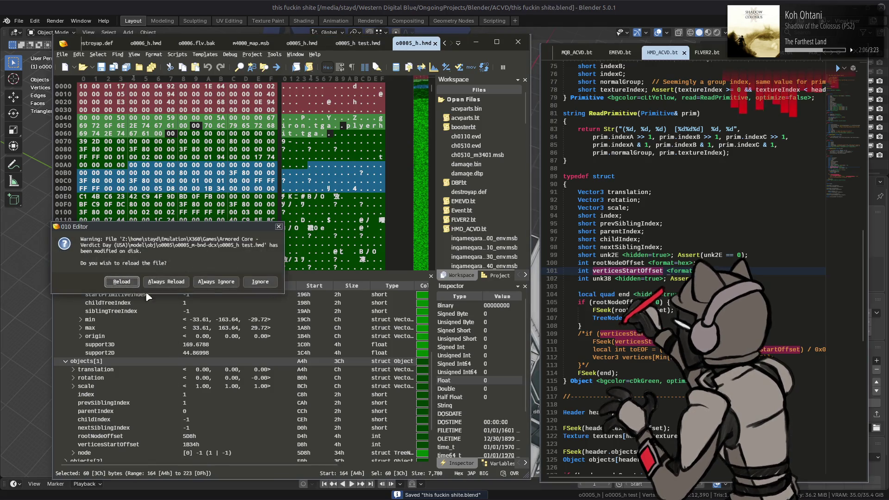
click(122, 281)
key(ctrl+Tab)
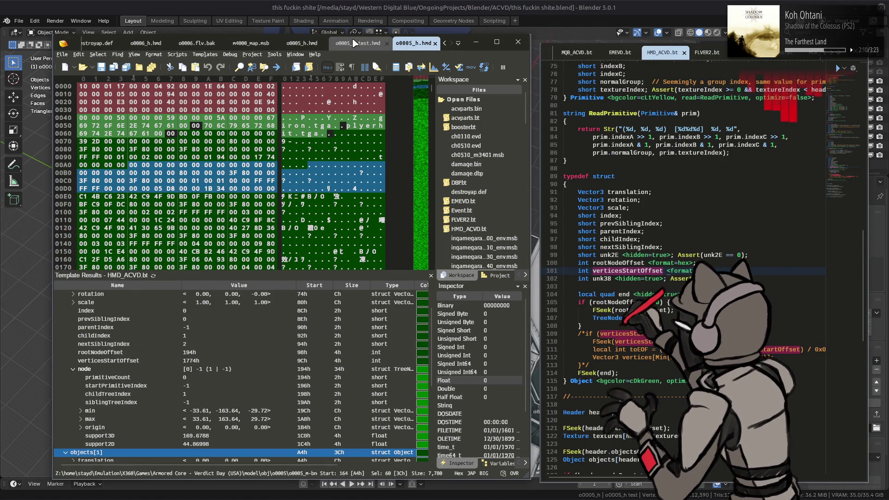
click(153, 275)
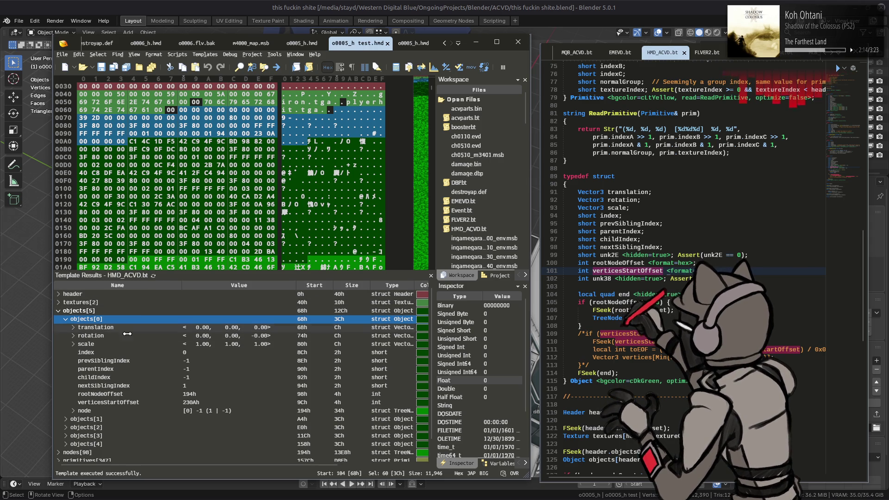
click(66, 319)
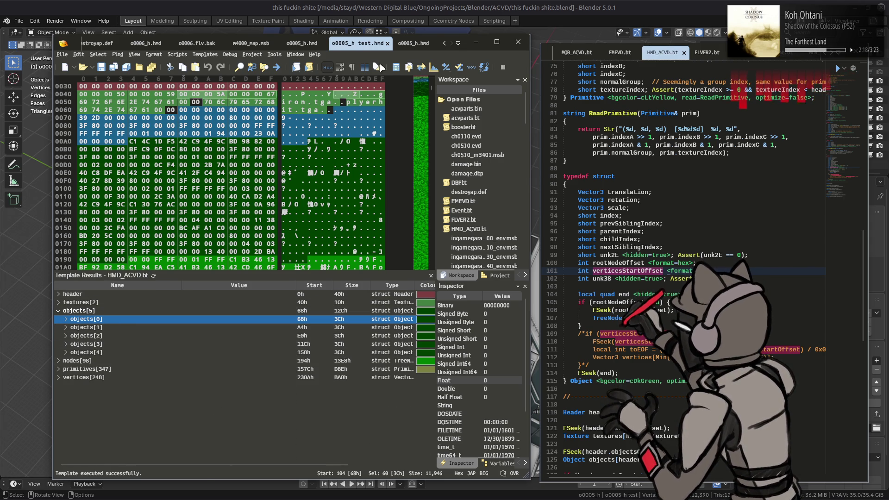
- In the original o0005_h.hmd files, collapse objects[5] and expand nodes[64] and nodes[80]
click(407, 45)
scroll(134, 333, up, 2)
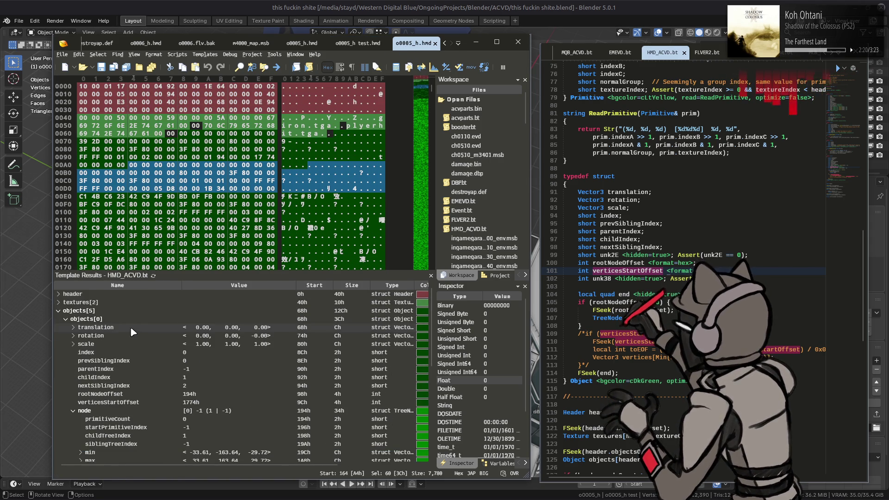
click(60, 310)
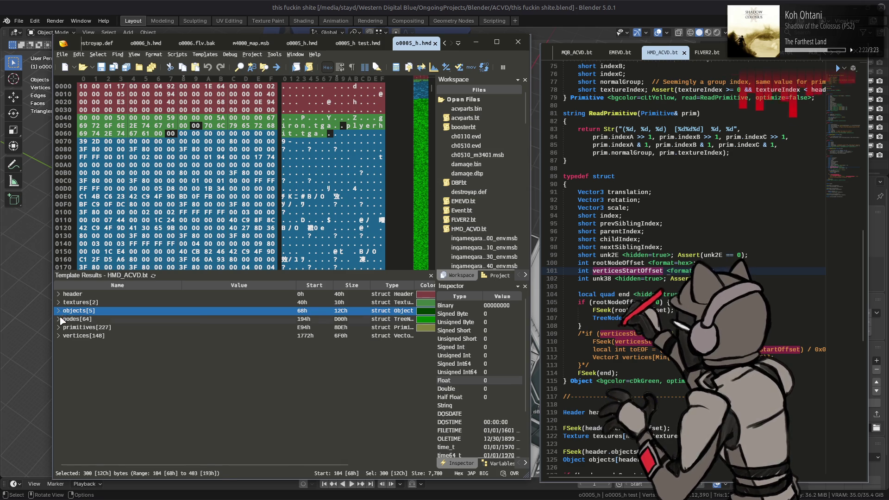
double_click(60, 319)
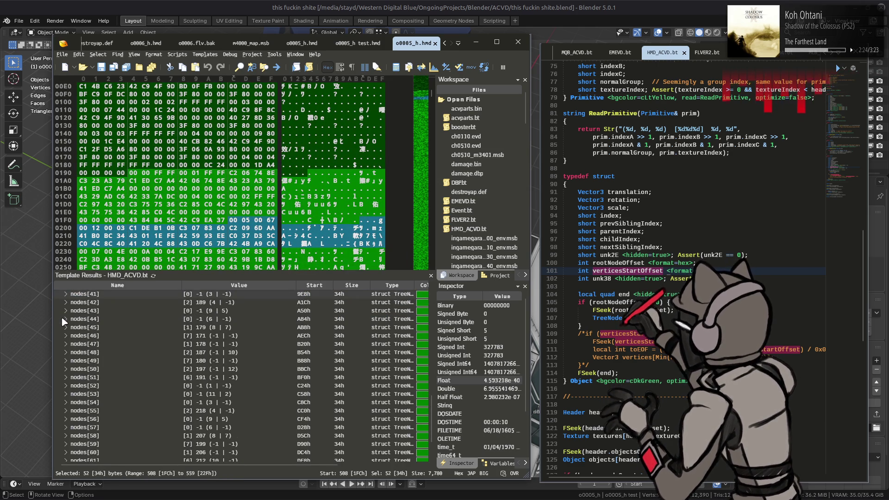
scroll(63, 323, down, 15)
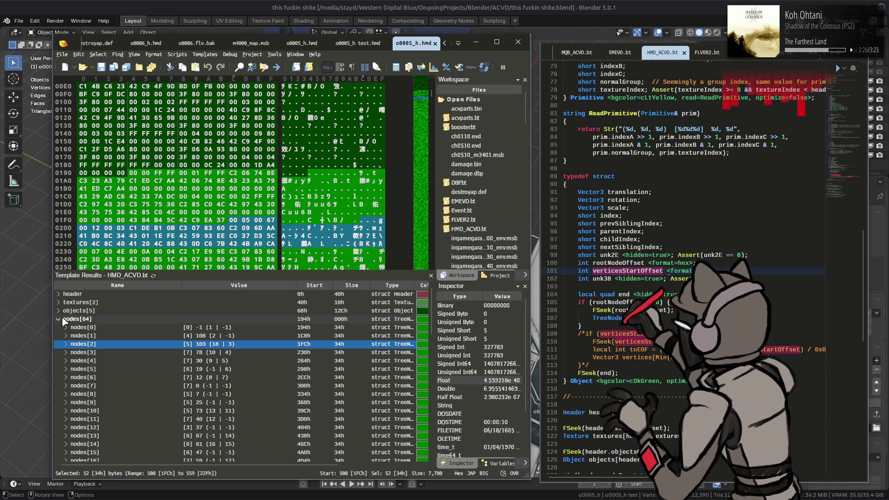
key(ctrl+Tab)
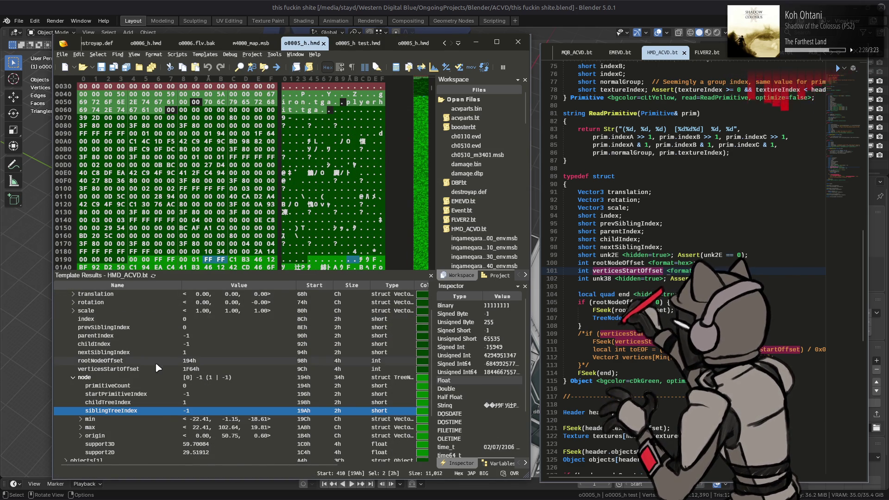
scroll(153, 358, up, 2)
click(58, 311)
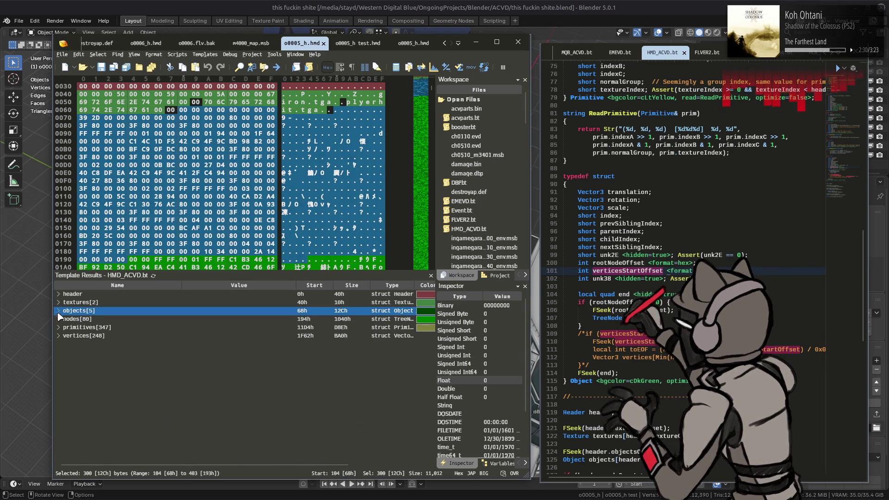
click(59, 319)
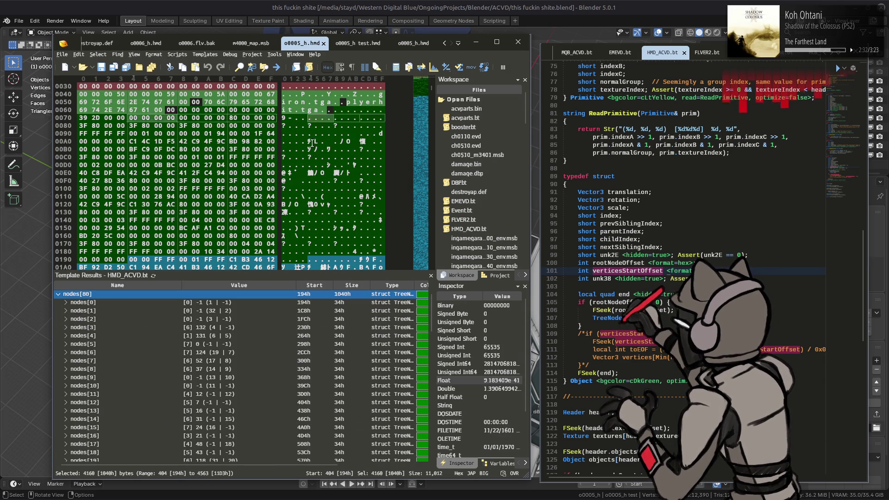
- In o0005_h test.hmd, review the nodes[98] list, then expand primitives[347]
key(ctrl+Tab)
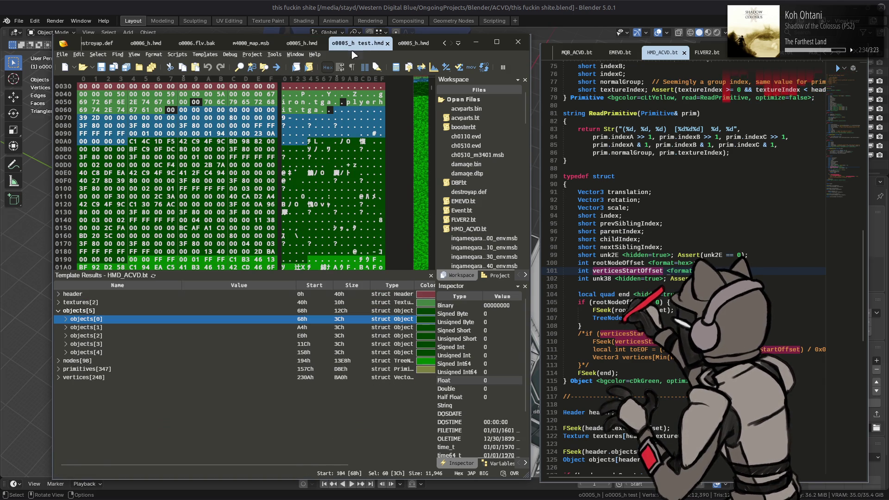
click(58, 311)
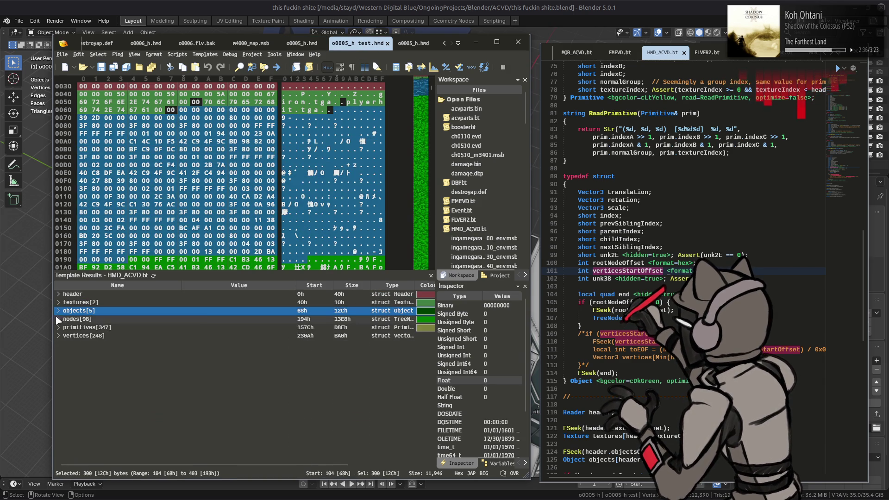
click(58, 319)
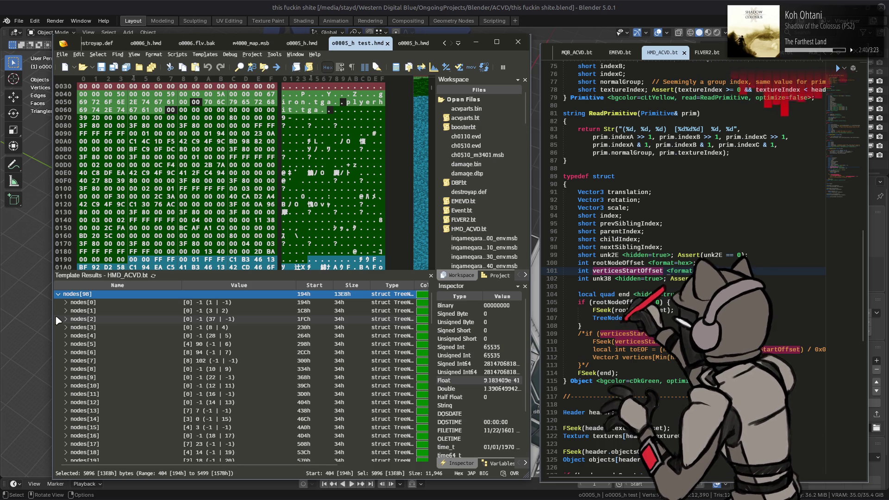
scroll(209, 378, down, 7)
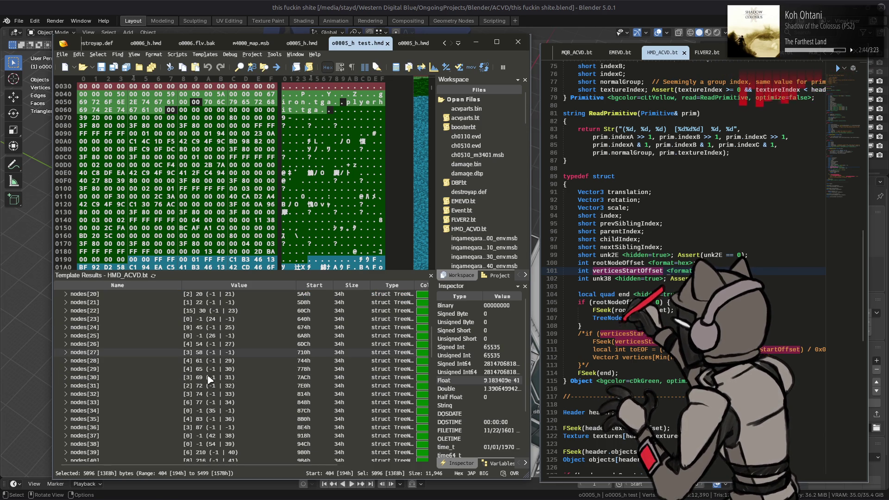
scroll(209, 378, down, 6)
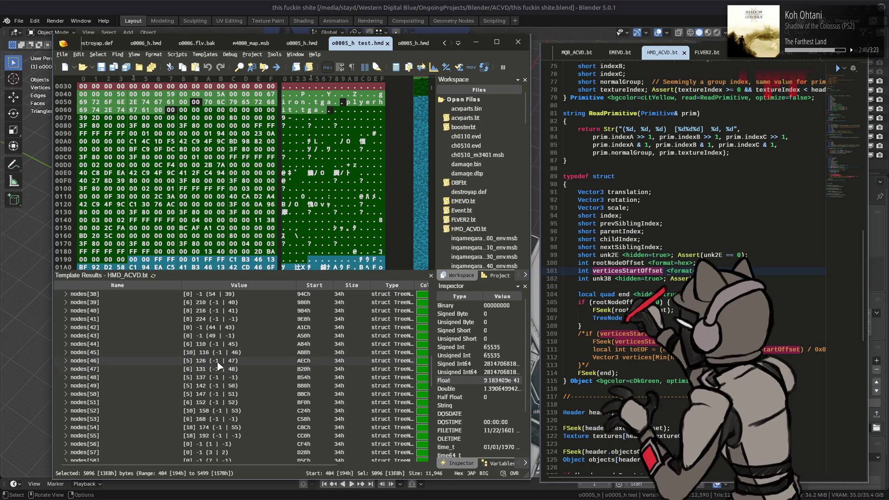
scroll(223, 365, down, 2)
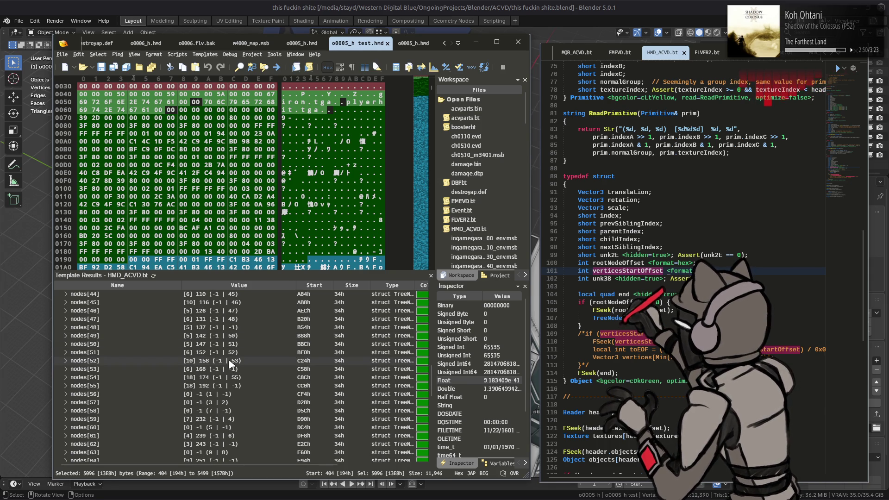
scroll(231, 364, down, 4)
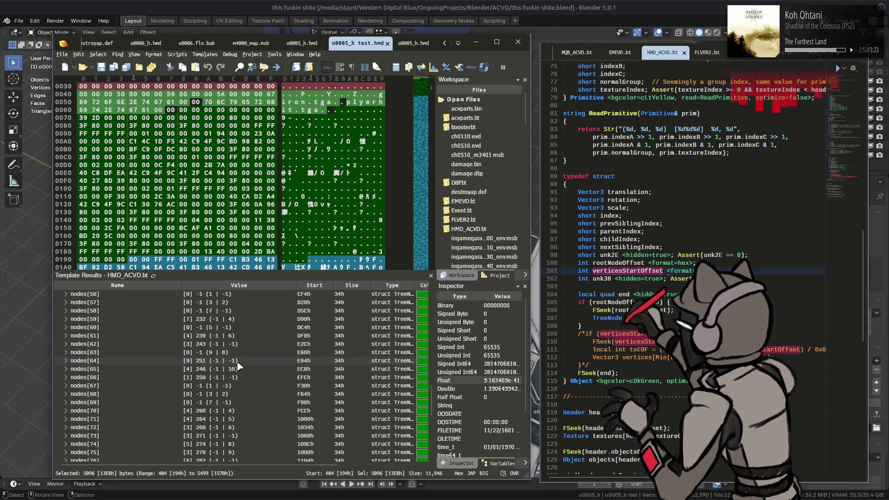
scroll(237, 366, down, 7)
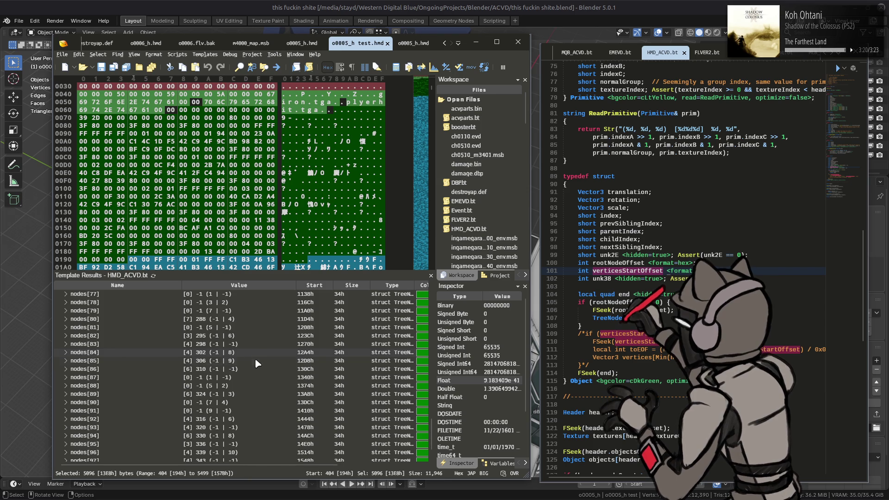
scroll(124, 349, up, 11)
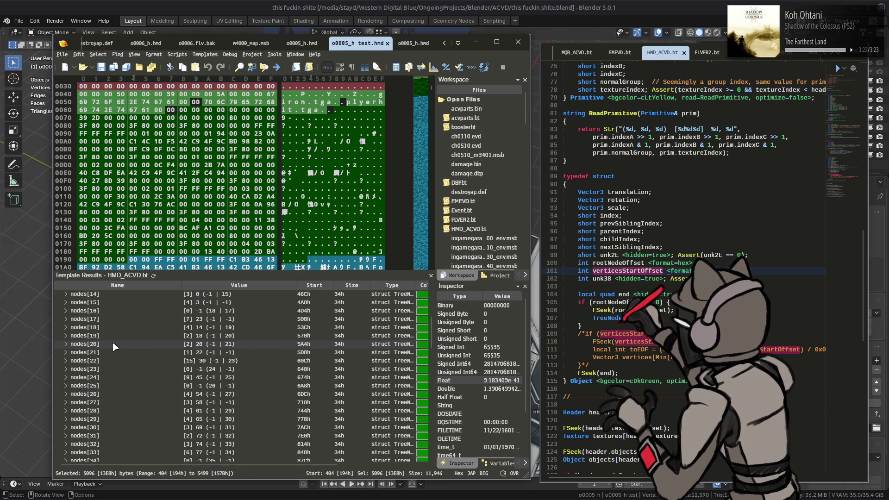
scroll(112, 341, up, 16)
click(58, 319)
click(58, 328)
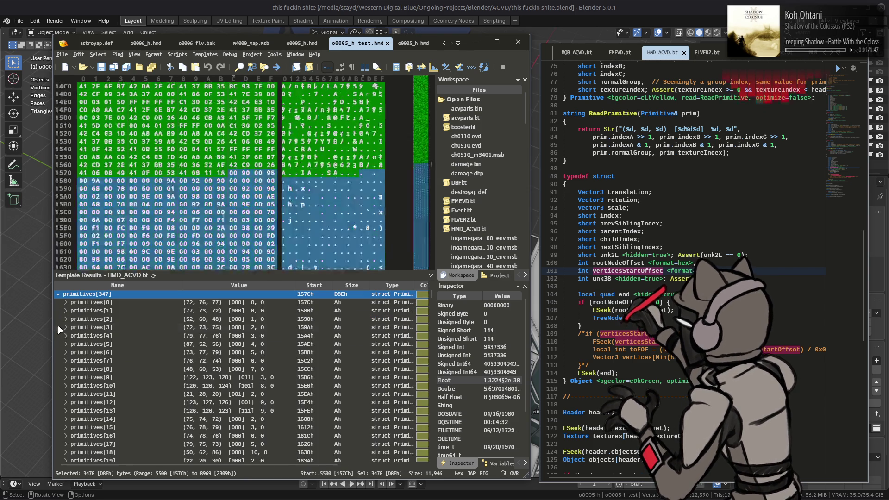
- In the original o0005_h.hmd, collapse nodes[80] and expand primitives[347]
click(299, 44)
click(59, 295)
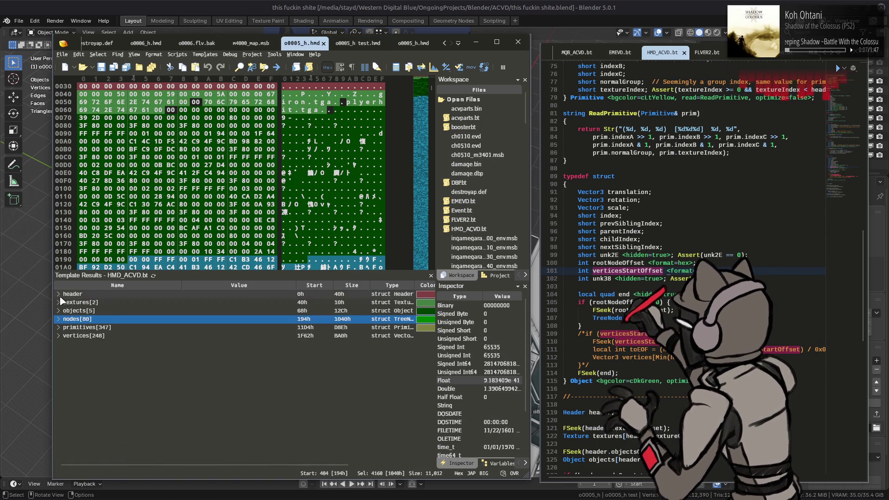
click(60, 328)
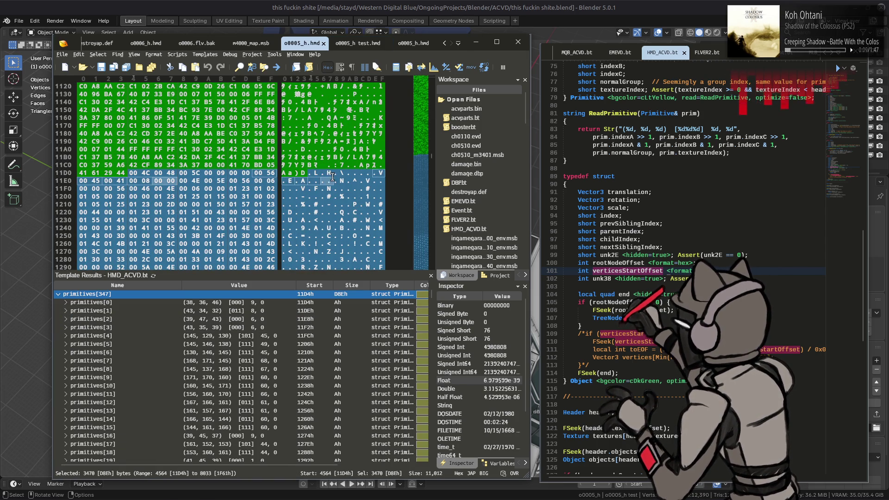
- Scroll through the primitives entries of o0005_h test.hmd for comparison
click(347, 43)
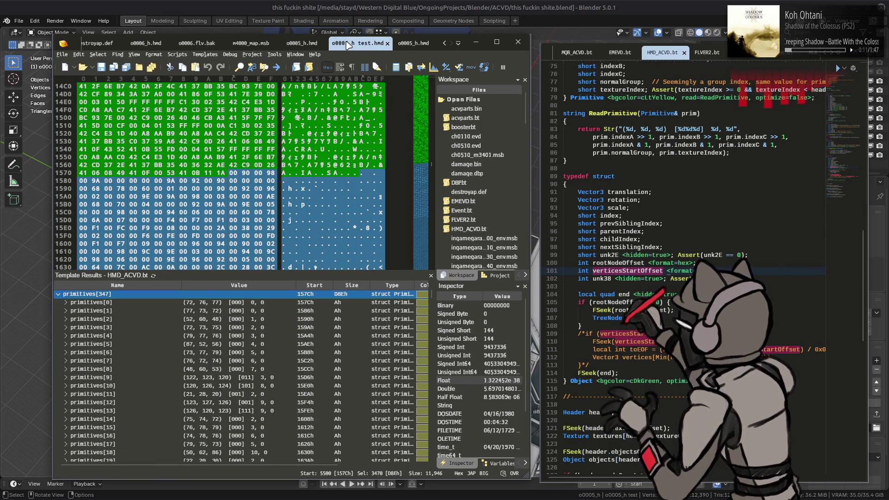
scroll(340, 331, down, 11)
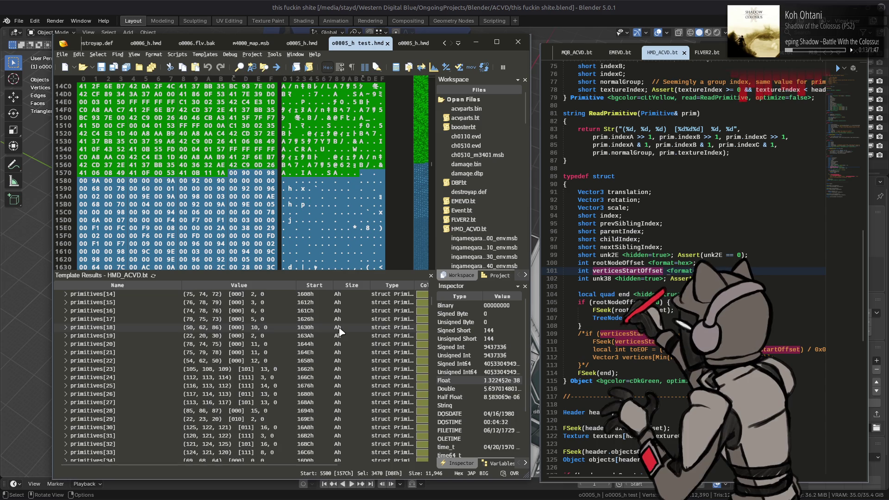
scroll(340, 332, down, 13)
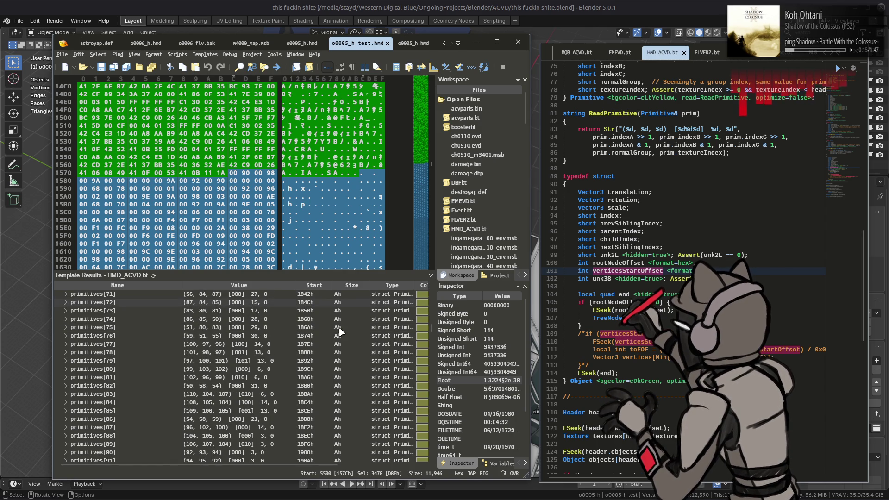
scroll(340, 331, down, 15)
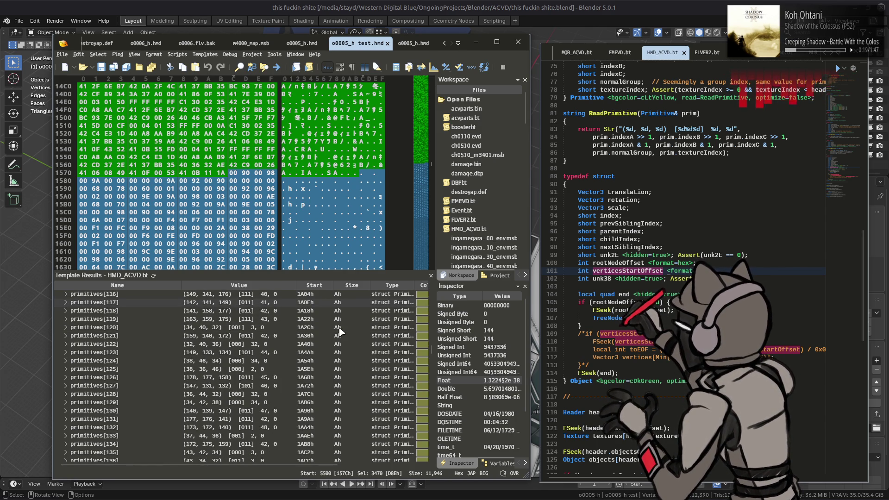
scroll(340, 332, down, 20)
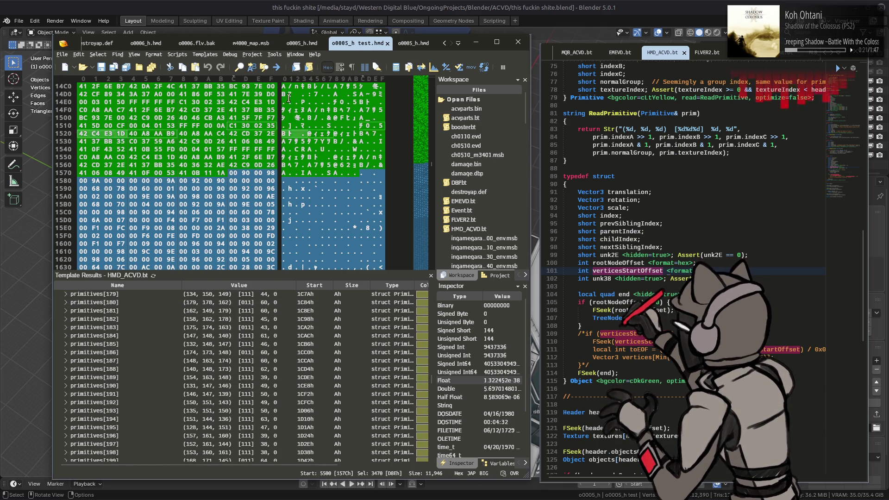
scroll(273, 359, down, 7)
scroll(285, 355, up, 3)
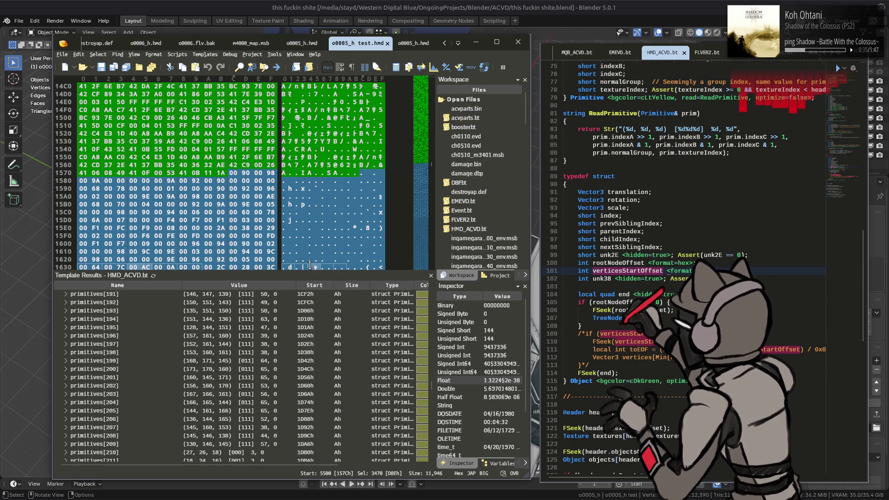
mouse_move(310, 264)
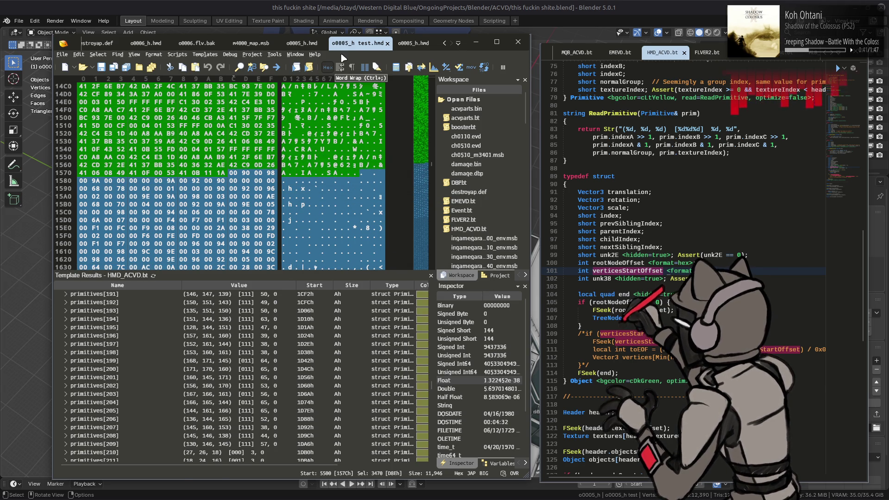
- Back in the original file, collapse primitives[347] and expand vertices[248]
click(302, 43)
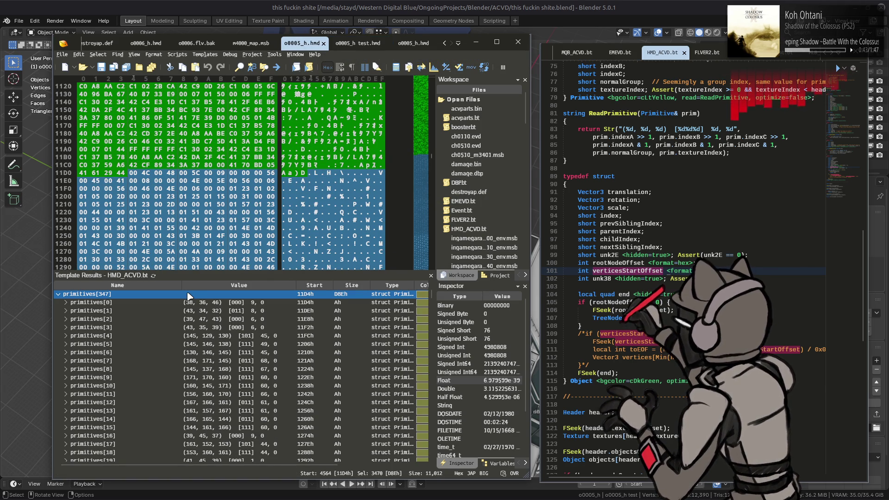
key(XF86AudioLowerVolume)
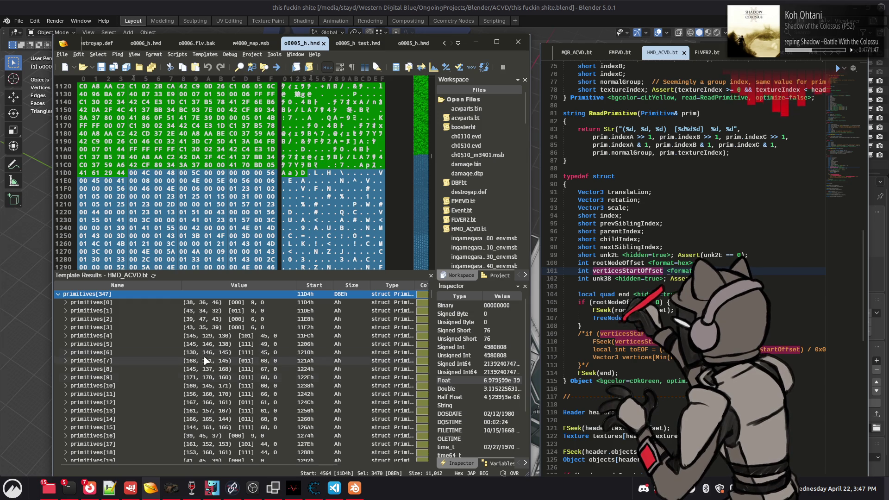
click(58, 294)
click(63, 340)
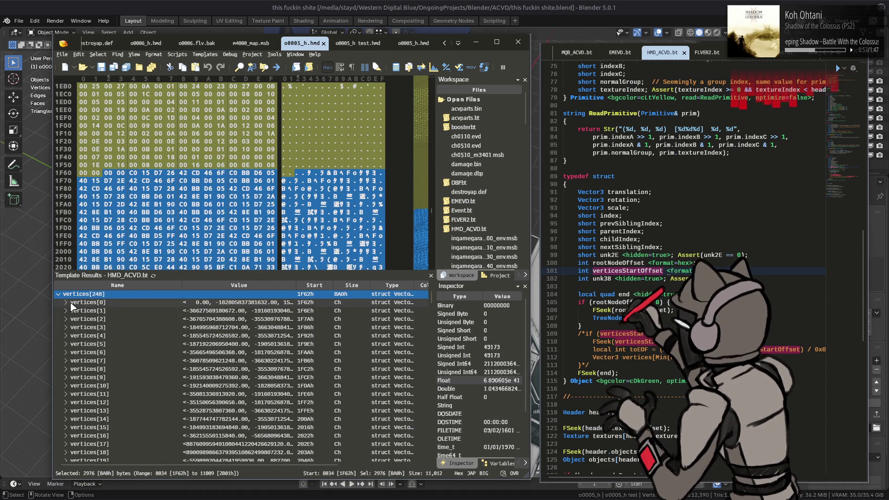
- Re-run the HMD_ACVD template on the original o0005_h.hmd
click(153, 275)
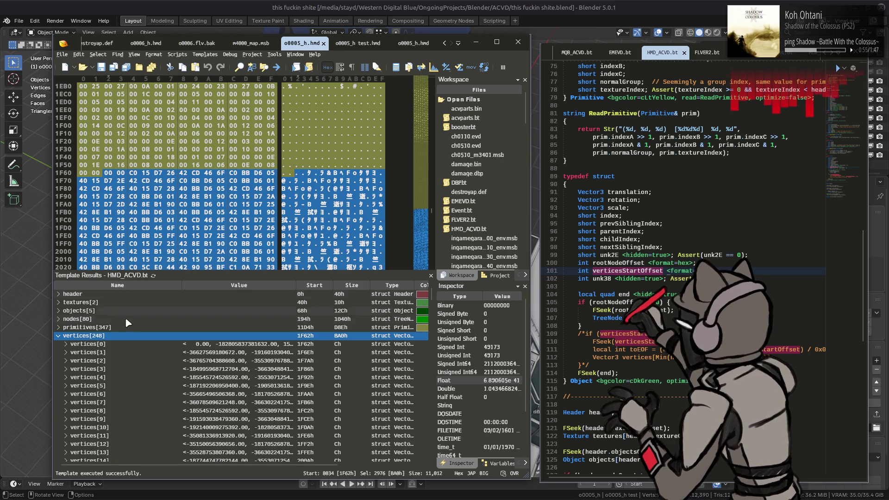
scroll(104, 328, down, 14)
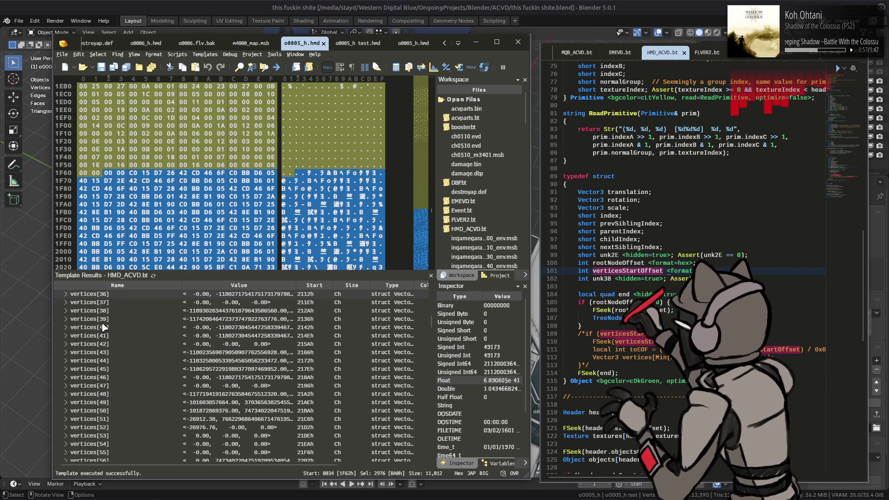
scroll(104, 327, down, 5)
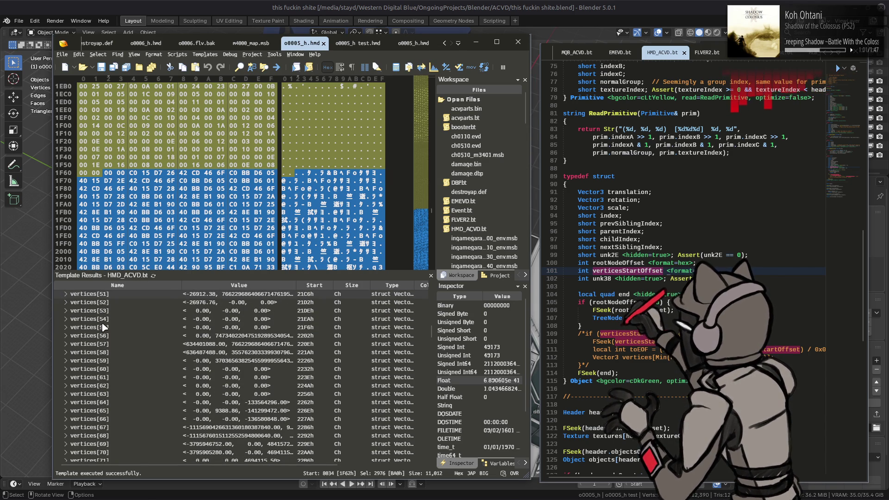
- Inspect the x, y, z values of vertices[62] and vertices[59] and scan the vertex list
click(66, 386)
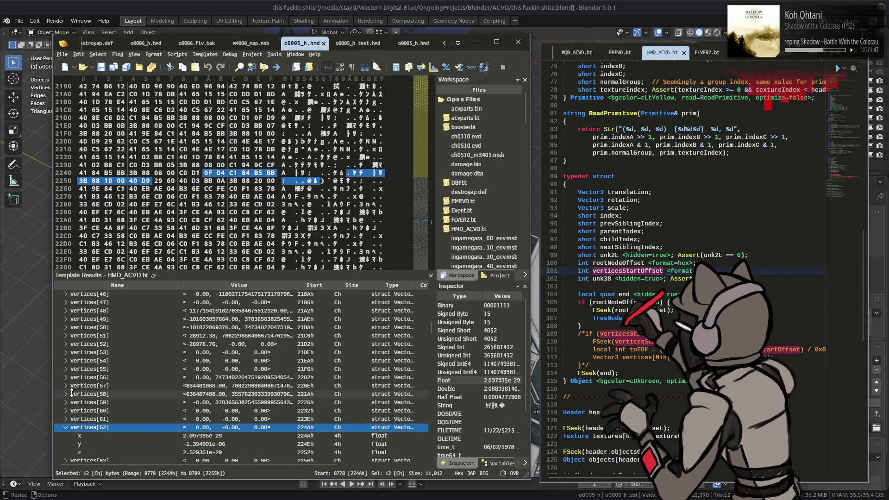
click(66, 427)
click(63, 402)
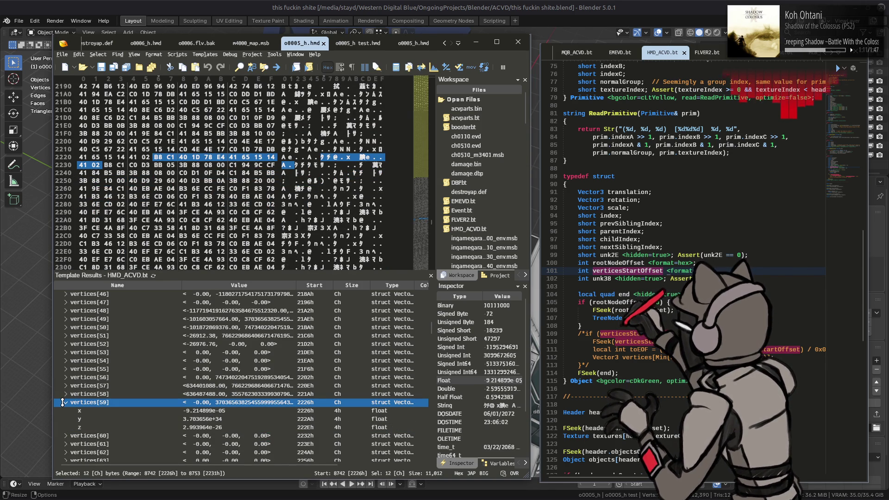
click(63, 402)
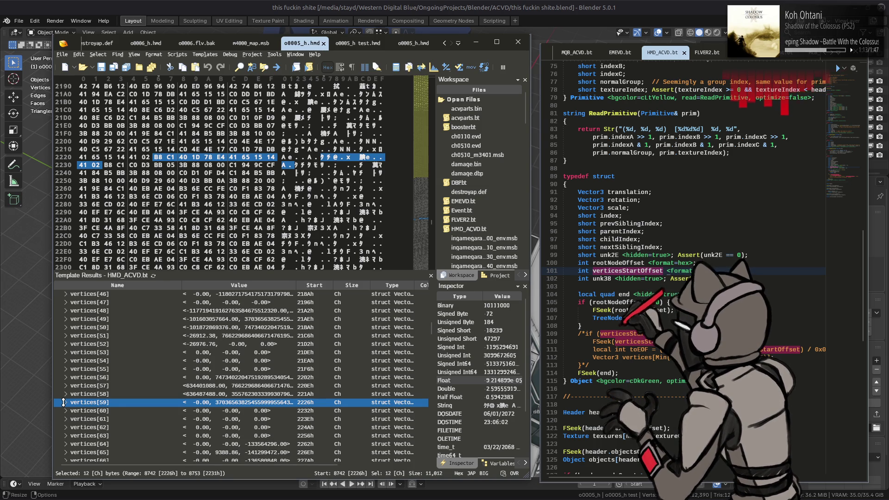
scroll(105, 381, down, 4)
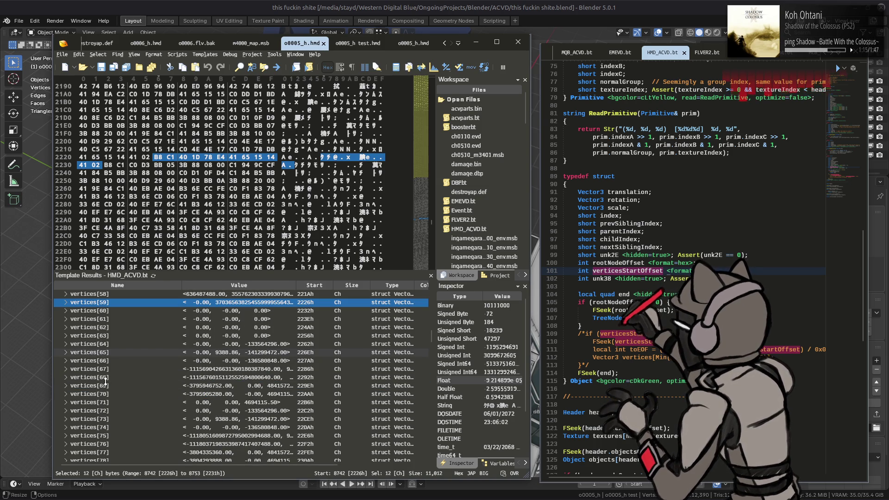
scroll(105, 381, down, 4)
scroll(105, 381, down, 2)
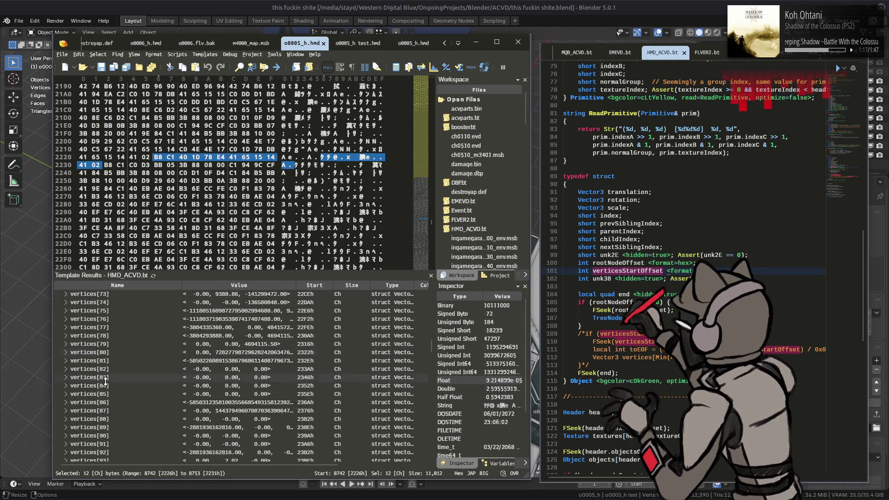
scroll(106, 381, down, 20)
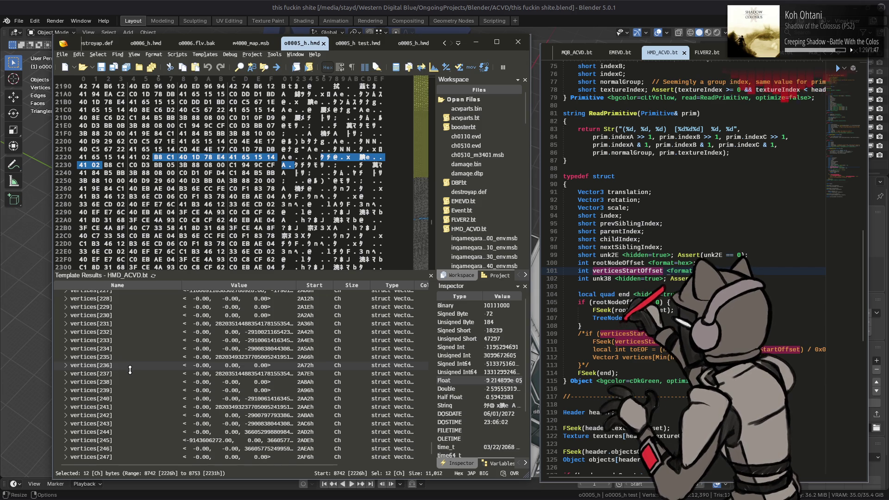
scroll(130, 369, up, 20)
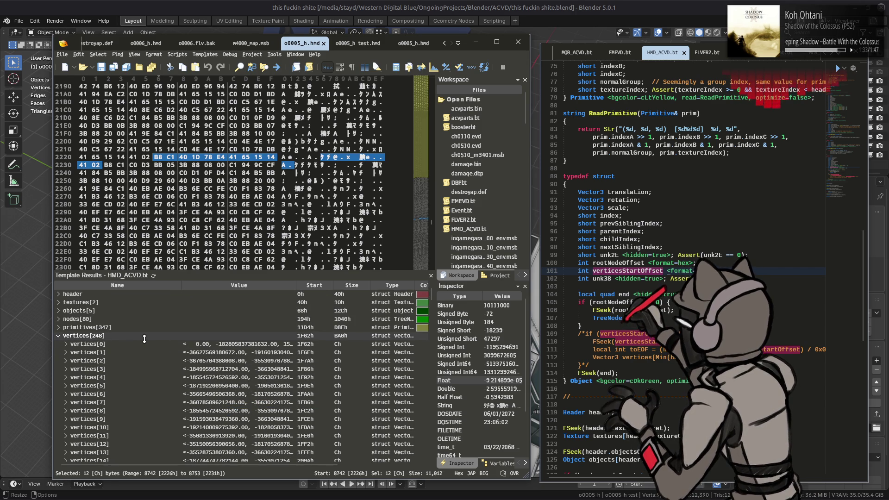
- Locate the bytes of vertices[0] and vertices[1], then expand primitives[347] and locate primitives[0]
click(125, 344)
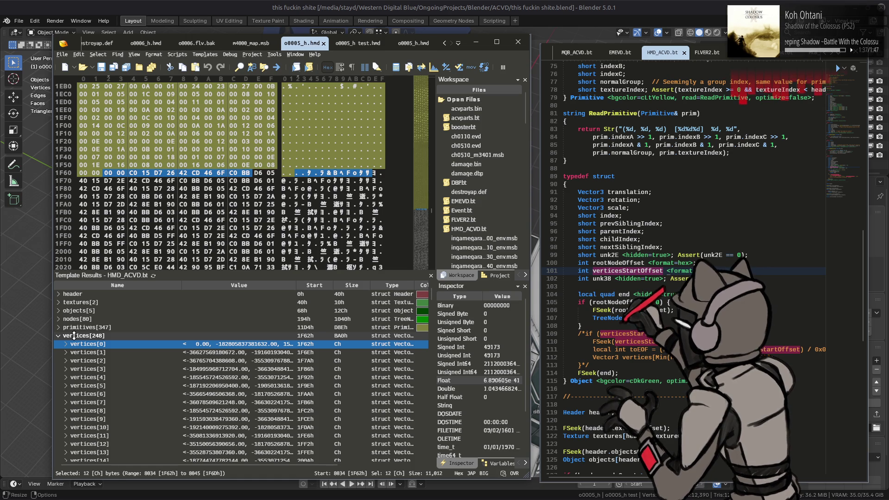
click(81, 353)
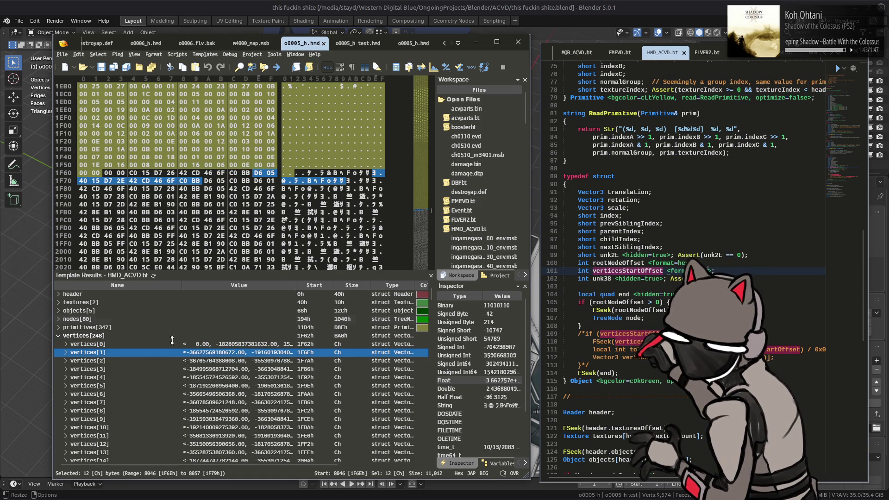
scroll(673, 283, down, 7)
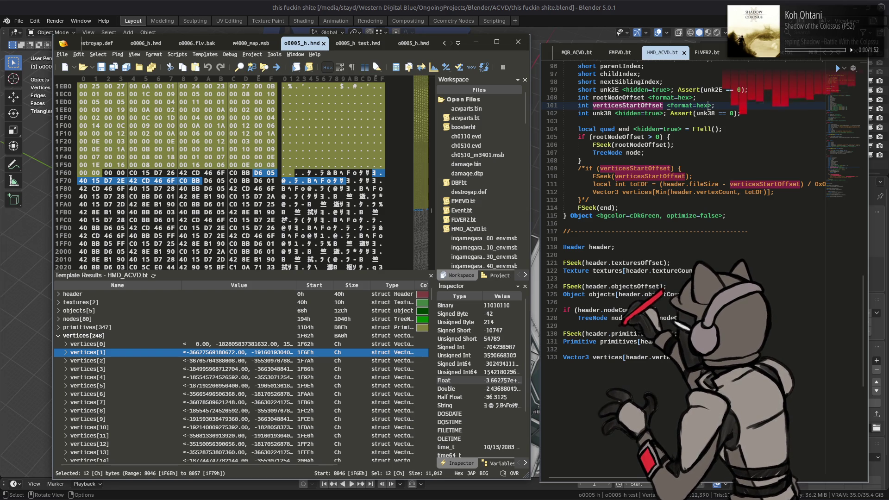
click(98, 344)
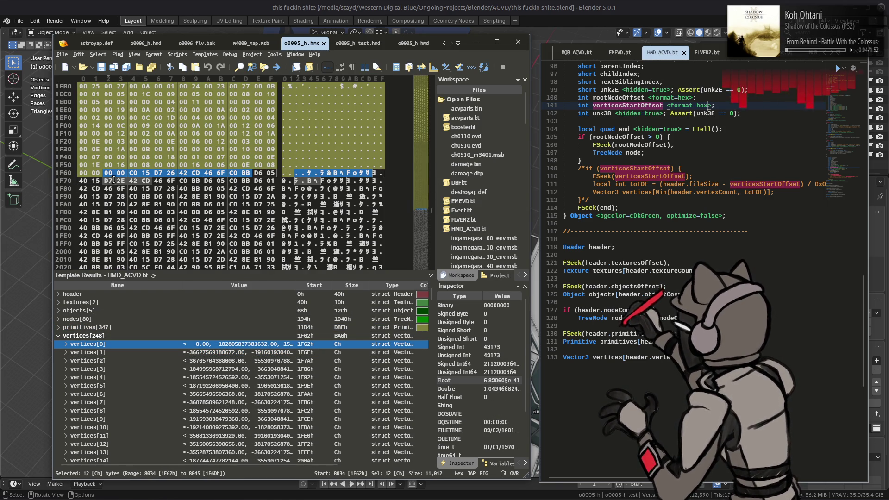
double_click(84, 327)
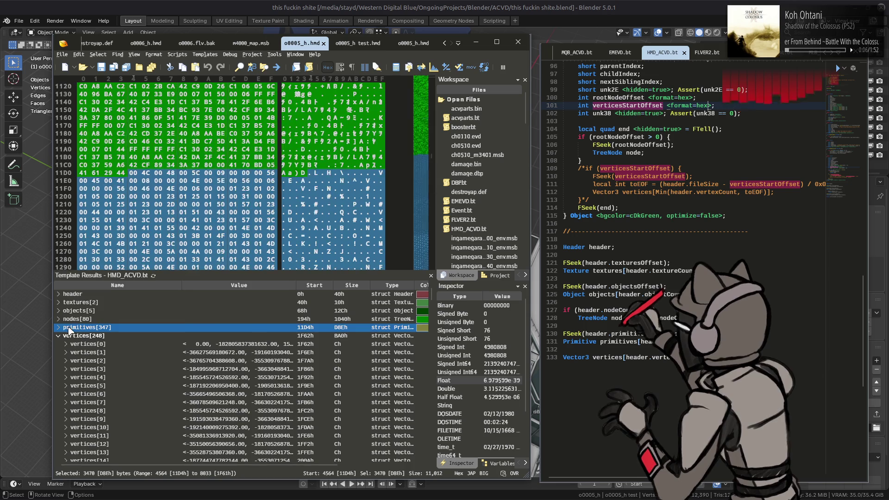
click(192, 303)
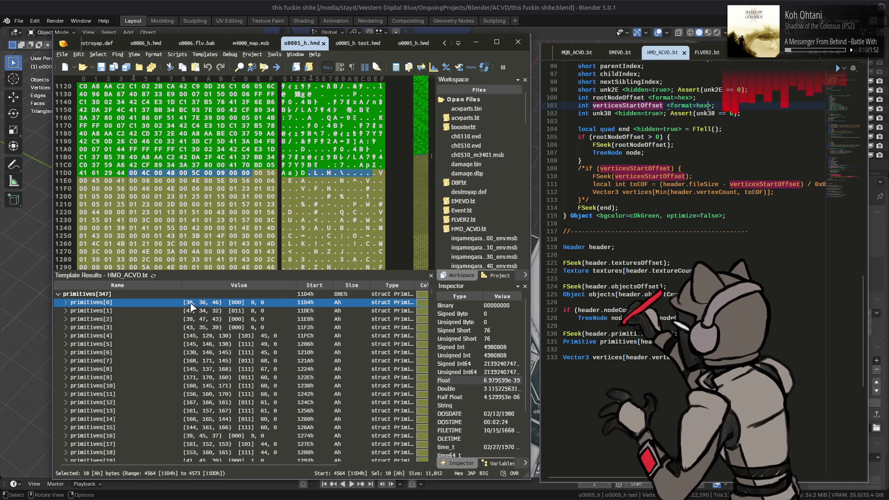
scroll(192, 306, down, 20)
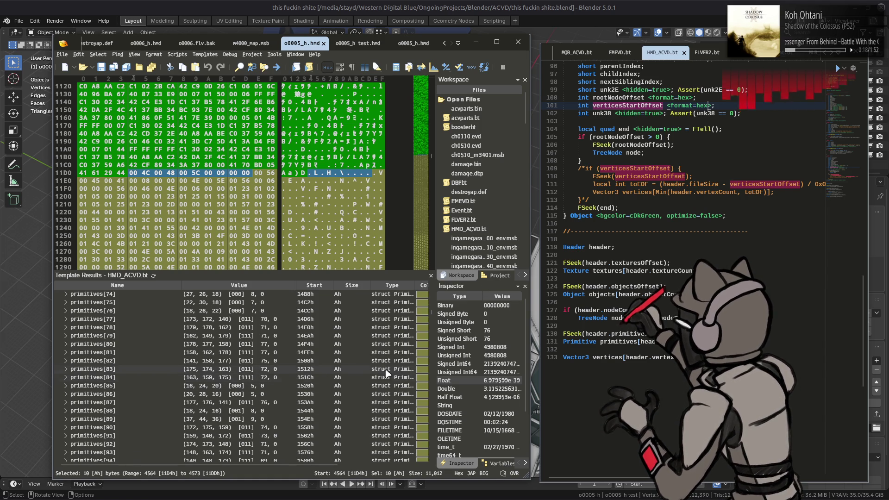
scroll(385, 371, down, 20)
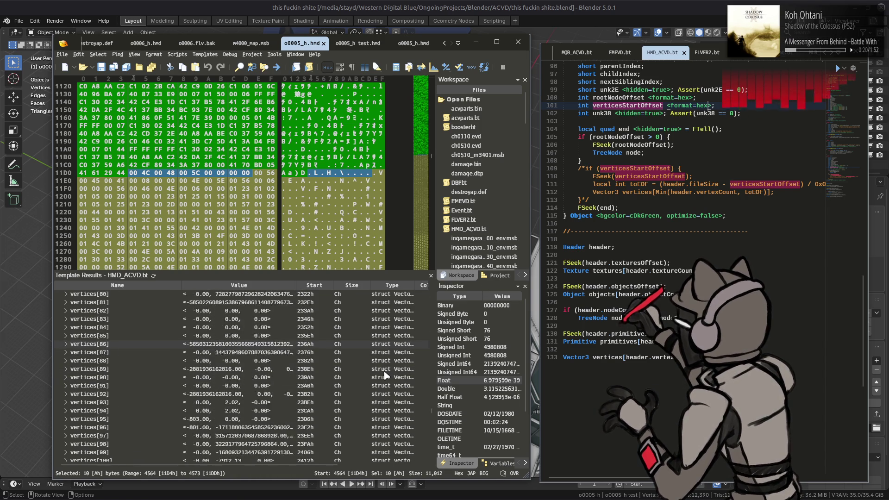
scroll(350, 378, up, 18)
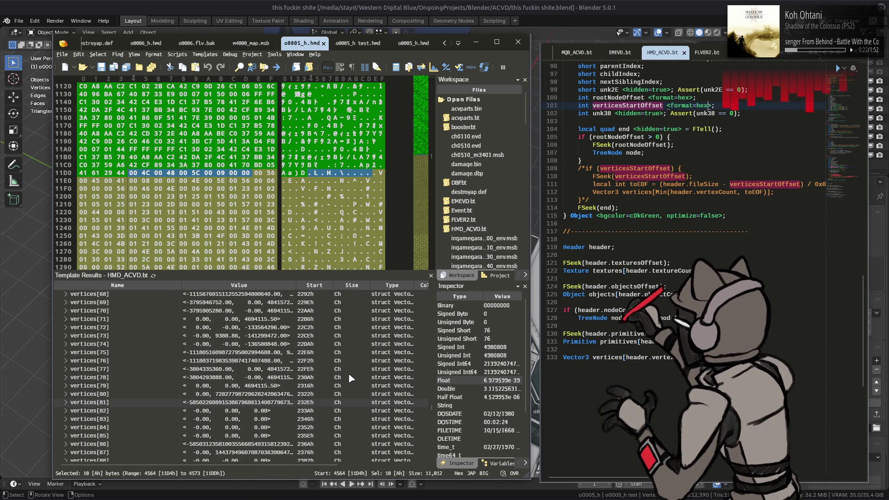
scroll(689, 223, up, 4)
- Search the HMD_ACVD.bt template code for 'pad', finding no occurrences
click(689, 223)
key(ctrl+f)
text(pad)
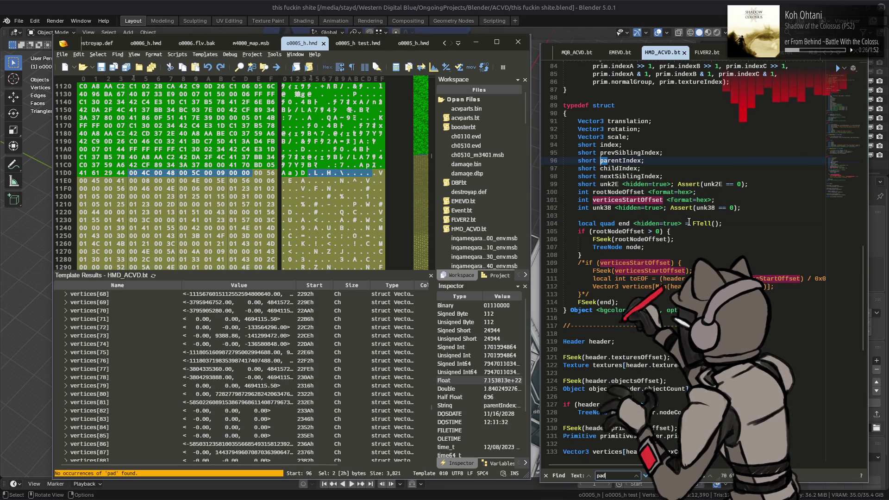
click(645, 435)
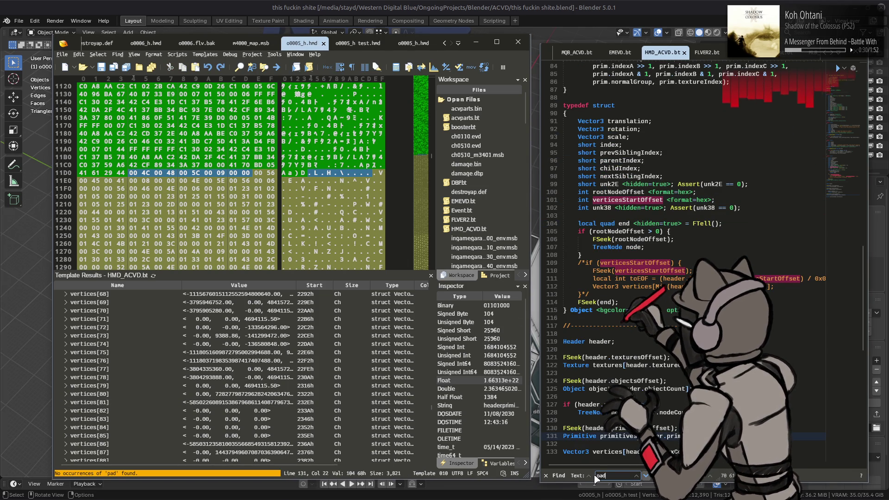
click(545, 476)
click(652, 120)
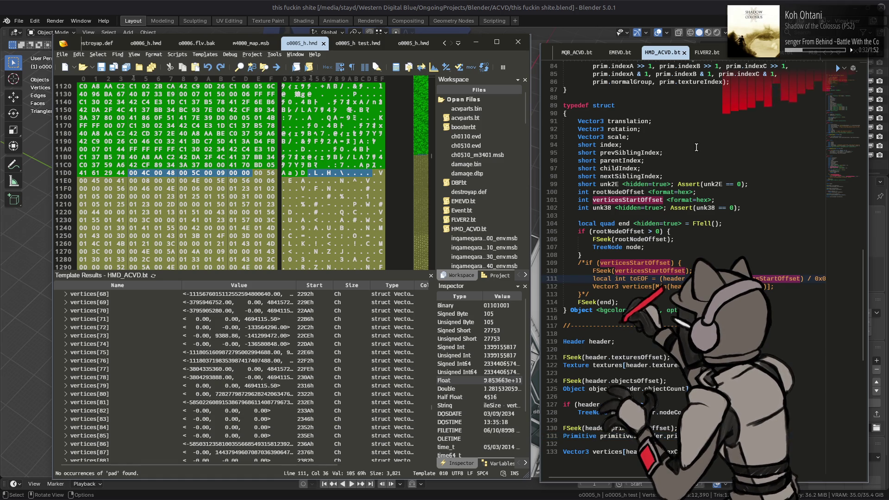
scroll(685, 52, down, 2)
scroll(685, 52, down, 3)
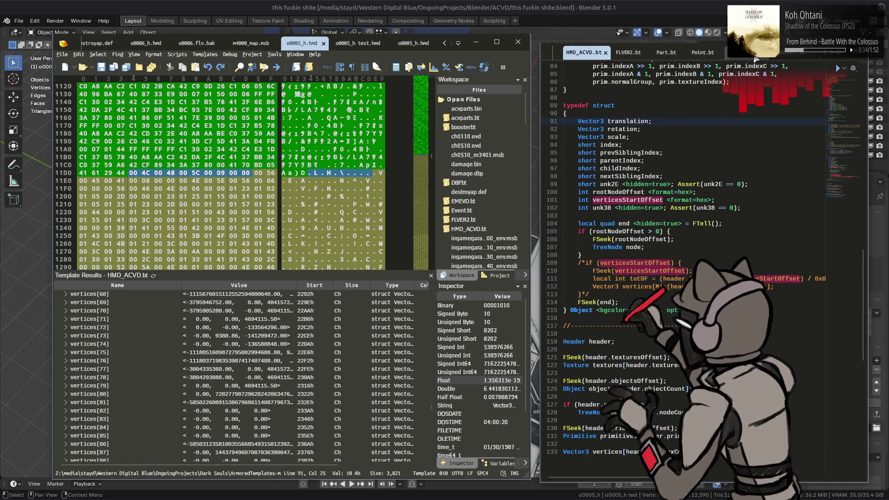
- Find all 'pad' occurrences in the MQB_ACVD.bt template and step through the matches
click(669, 52)
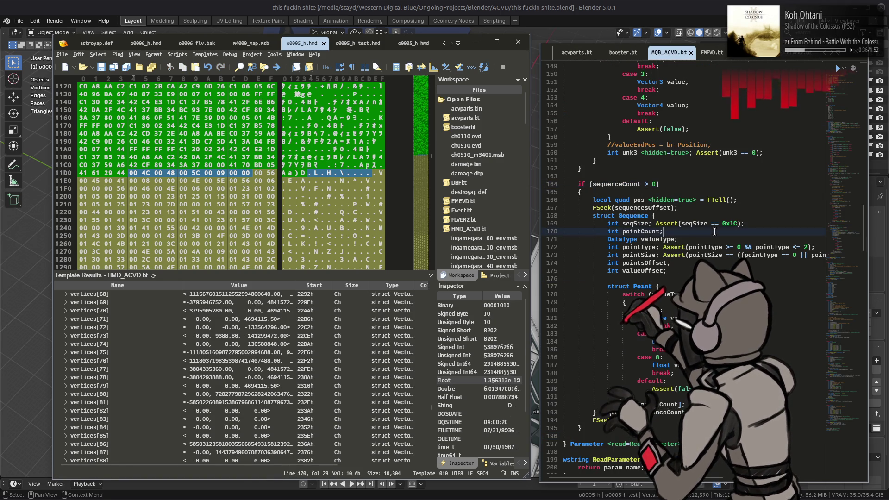
key(F3)
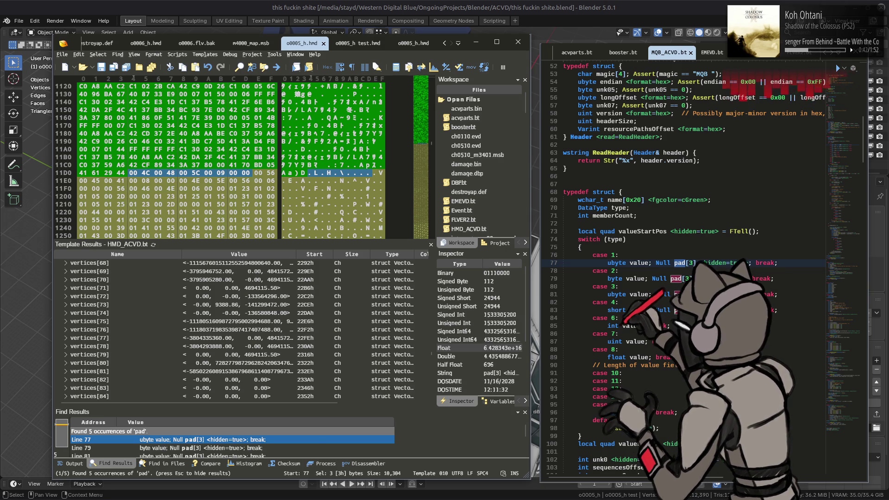
click(652, 412)
click(618, 317)
key(ctrl+f)
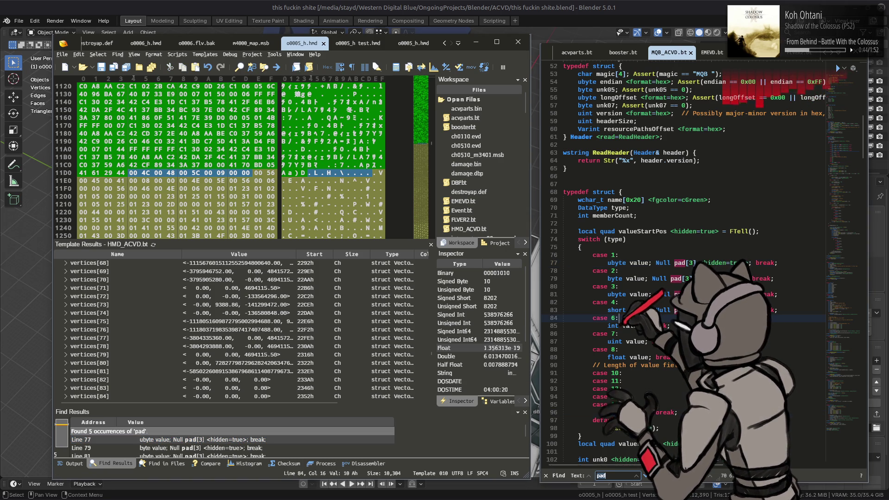
click(646, 477)
click(646, 476)
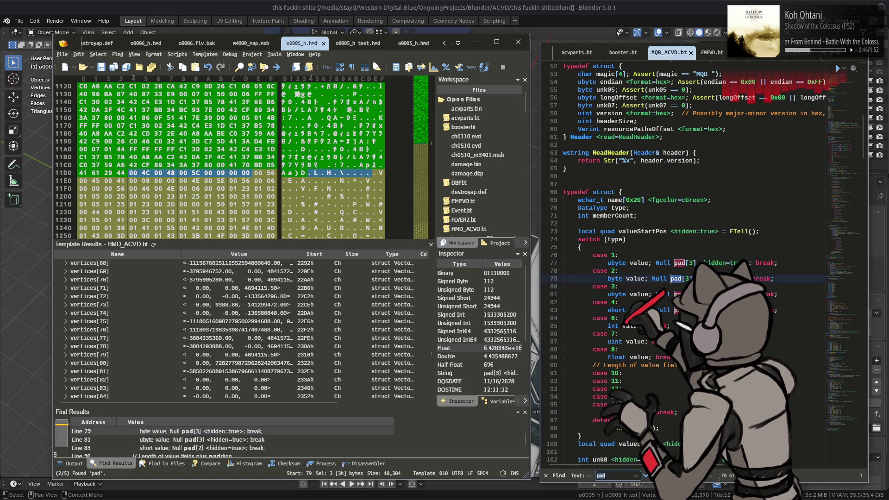
click(646, 477)
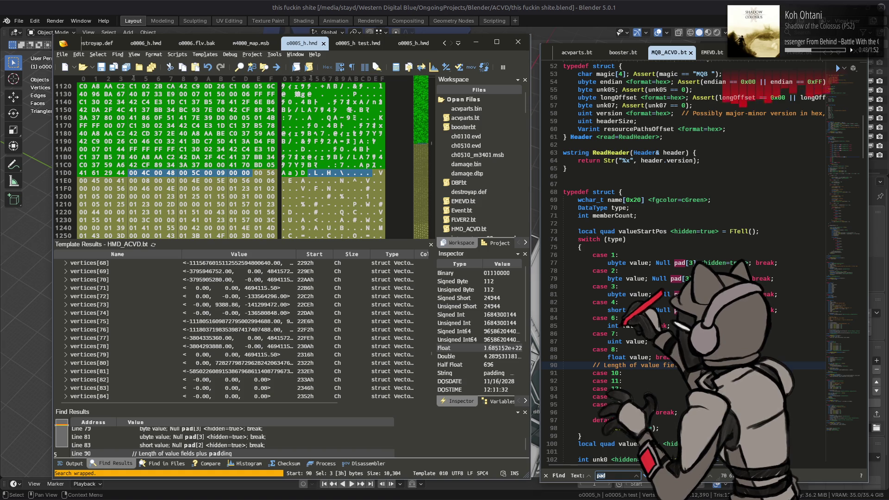
click(546, 476)
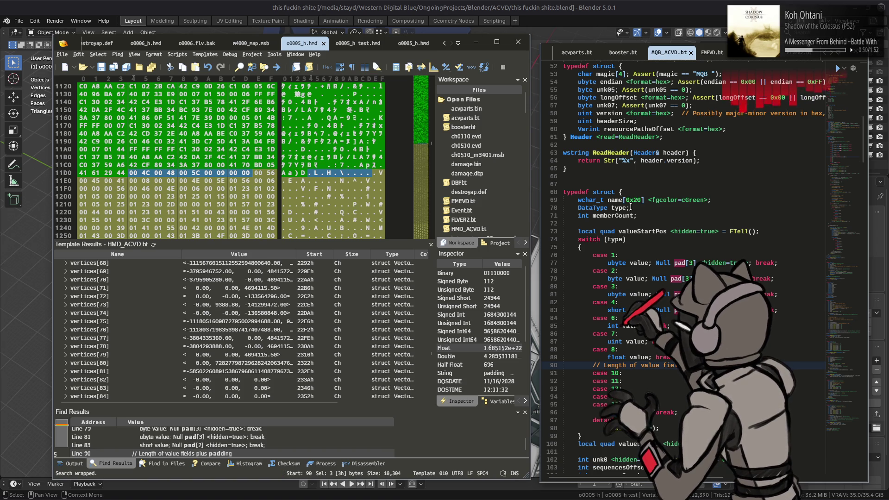
scroll(680, 55, down, 5)
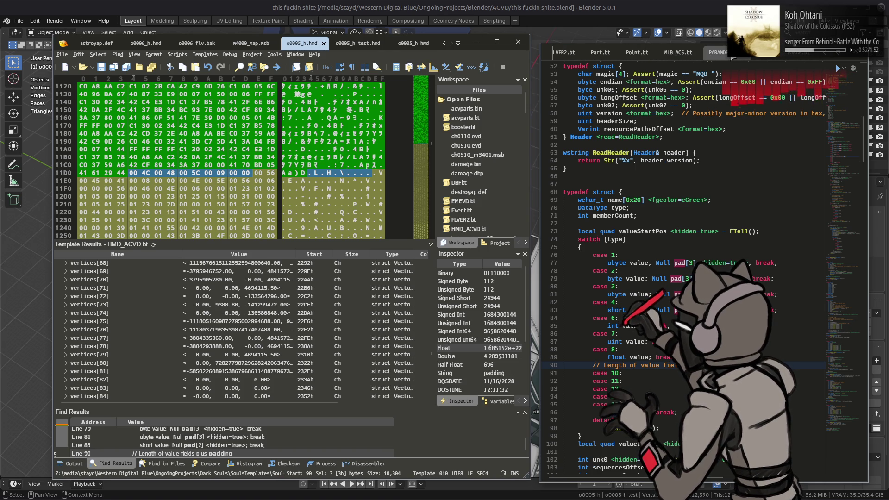
scroll(722, 55, up, 5)
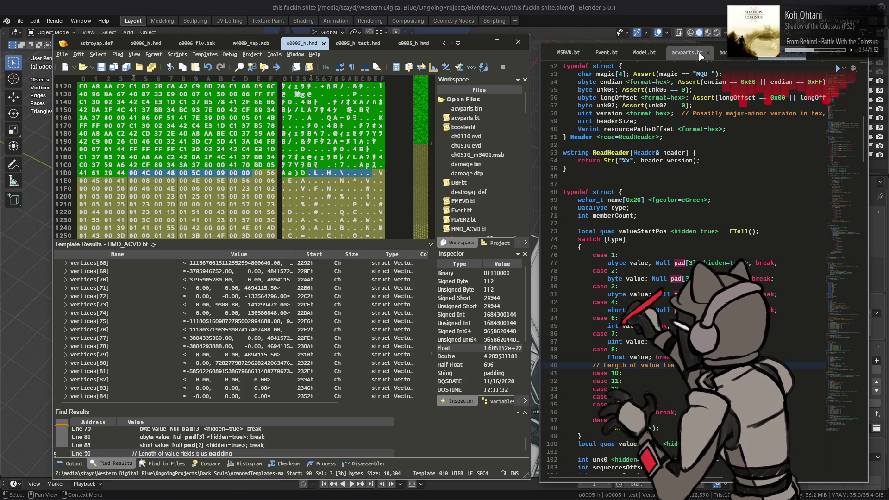
scroll(700, 55, down, 5)
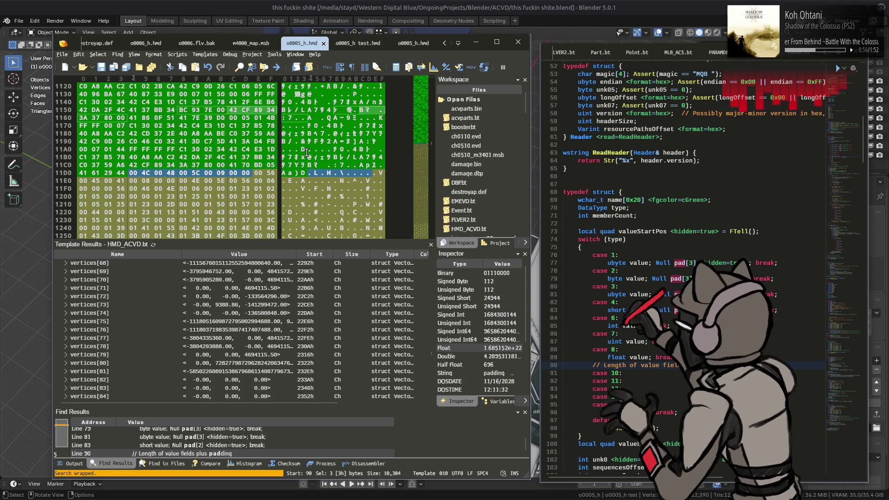
- Open HMD_ACVD.bt from the ArmoredTemplates-master folder and scroll its code back to the header
click(659, 208)
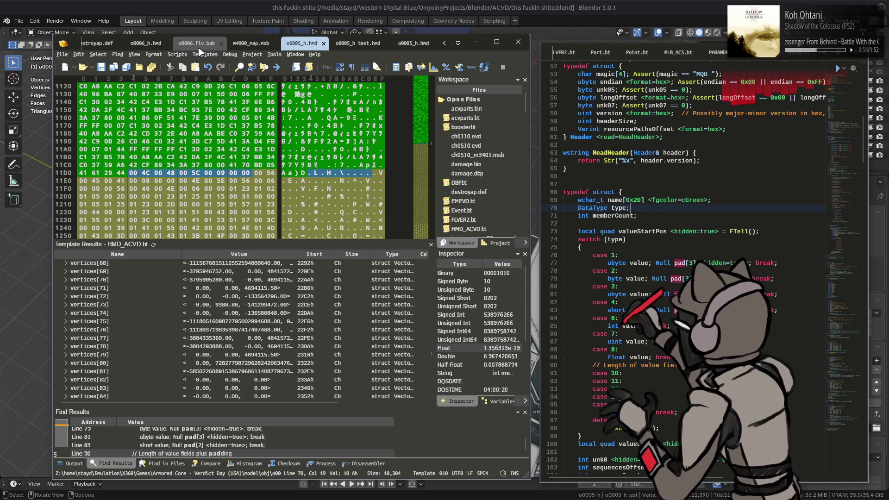
click(204, 54)
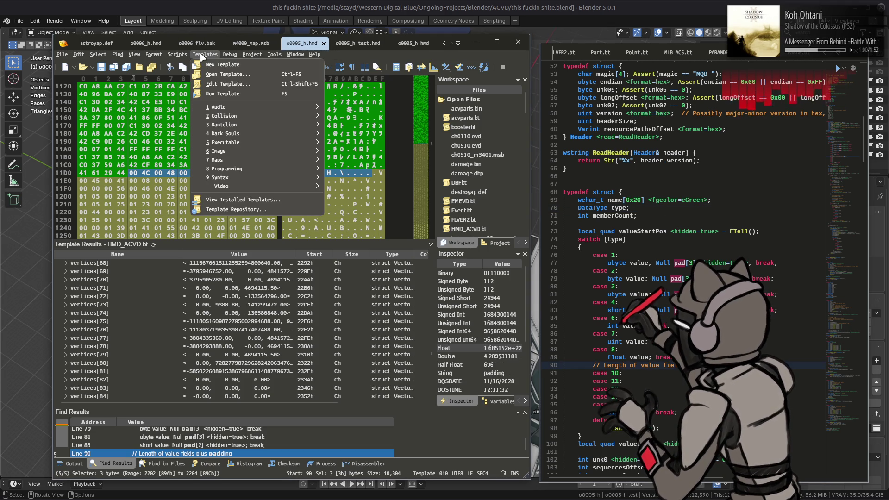
click(236, 75)
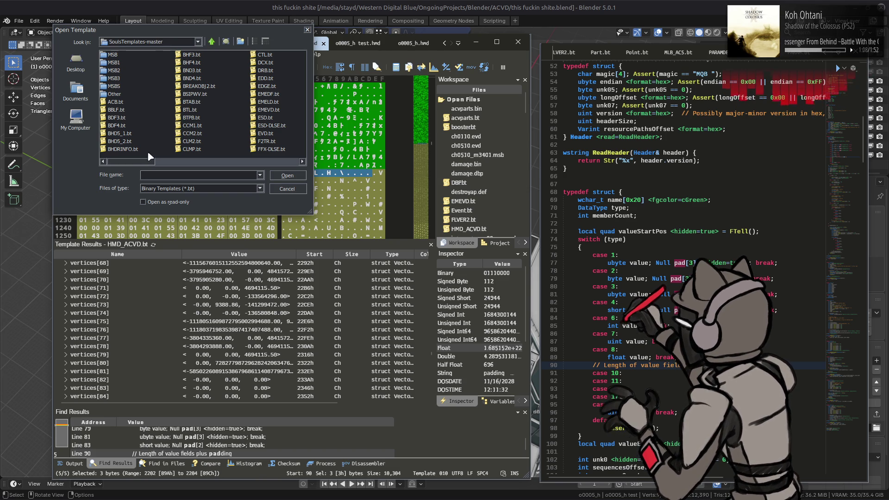
click(212, 41)
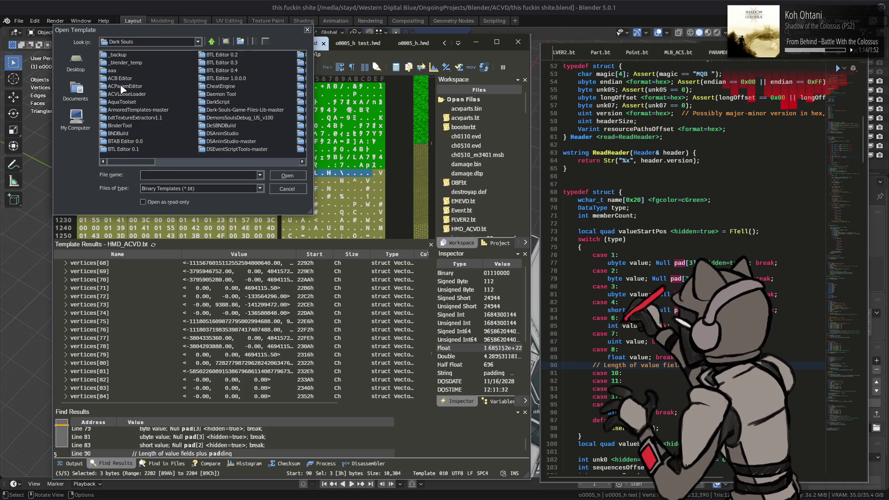
double_click(131, 111)
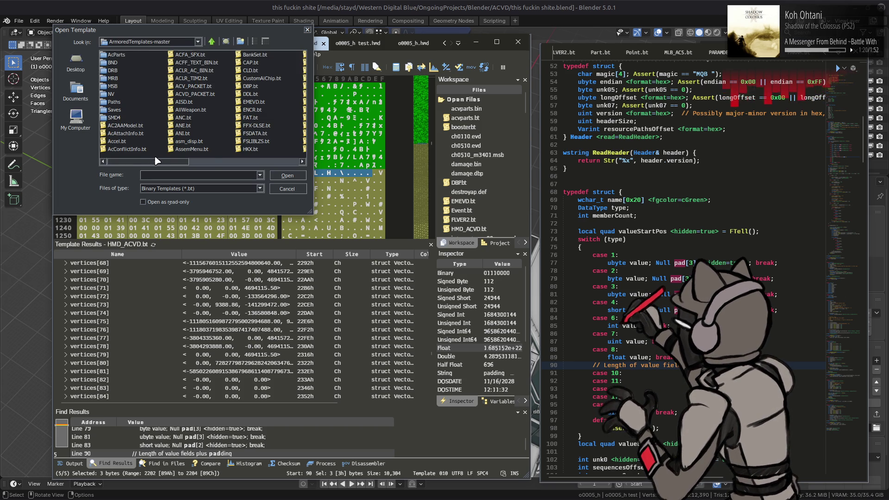
drag(158, 161, 209, 162)
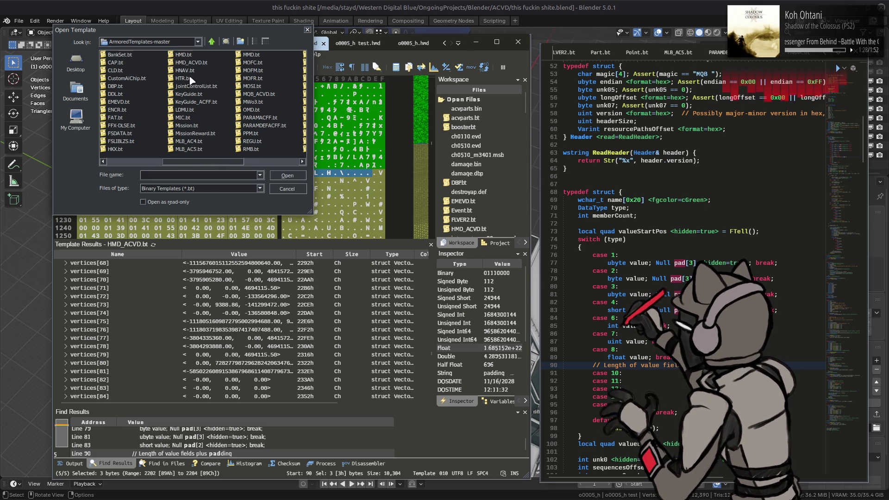
double_click(189, 62)
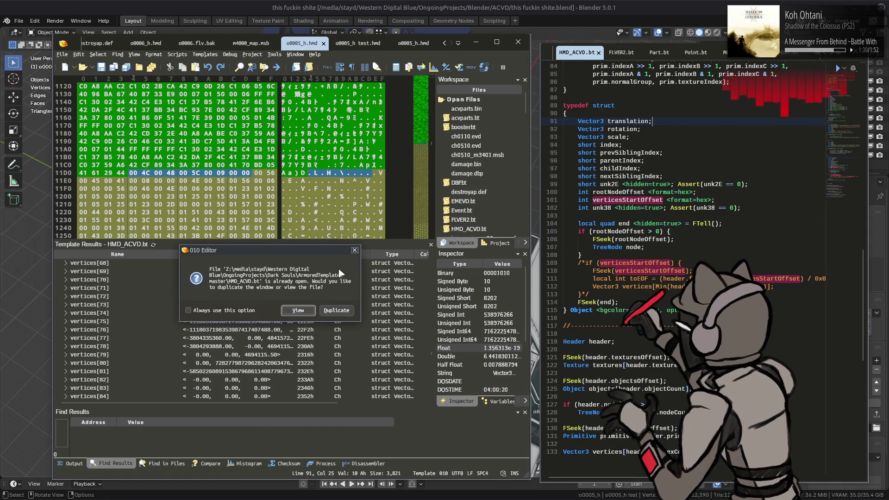
click(302, 311)
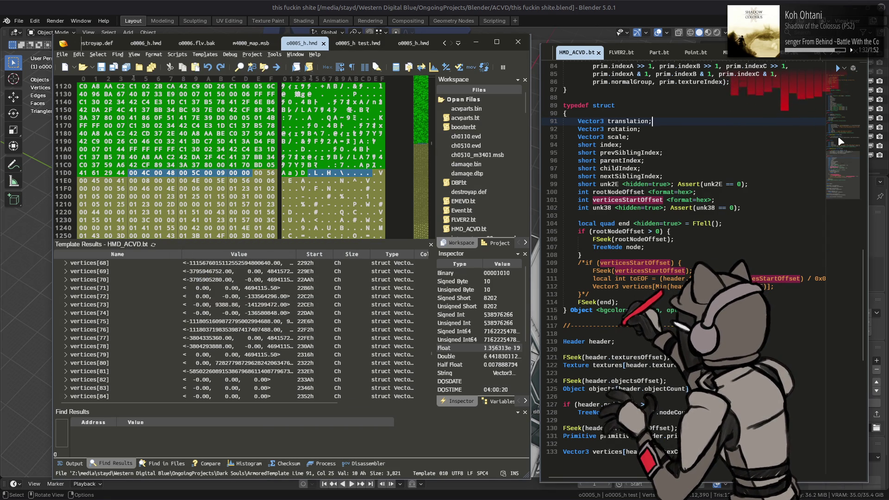
drag(837, 135, 833, 69)
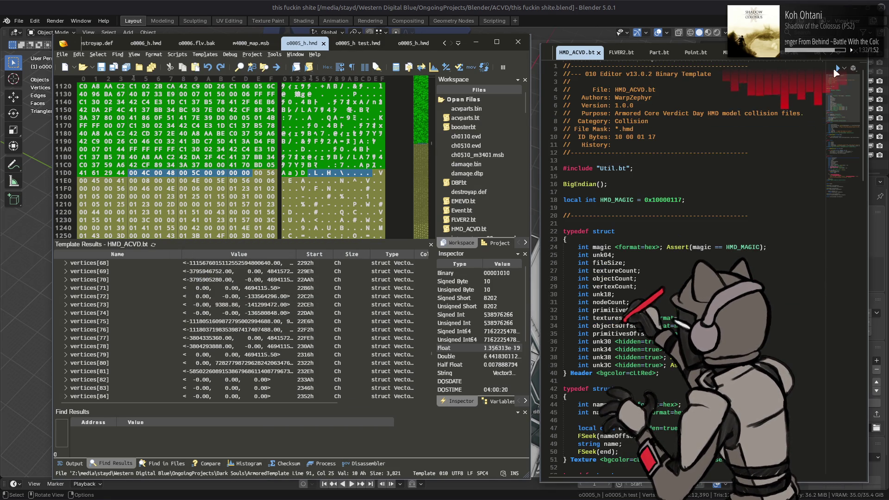
- Open the Util.bt template and highlight its Align function
click(204, 54)
click(208, 74)
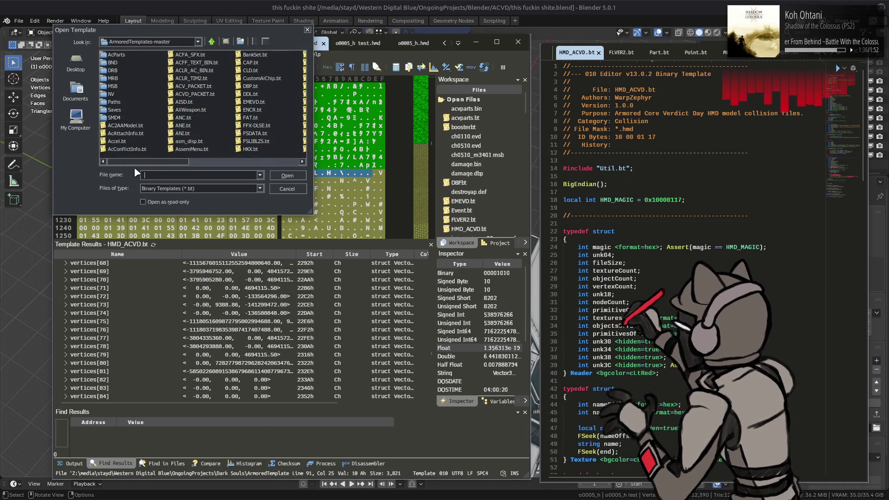
scroll(283, 134, down, 5)
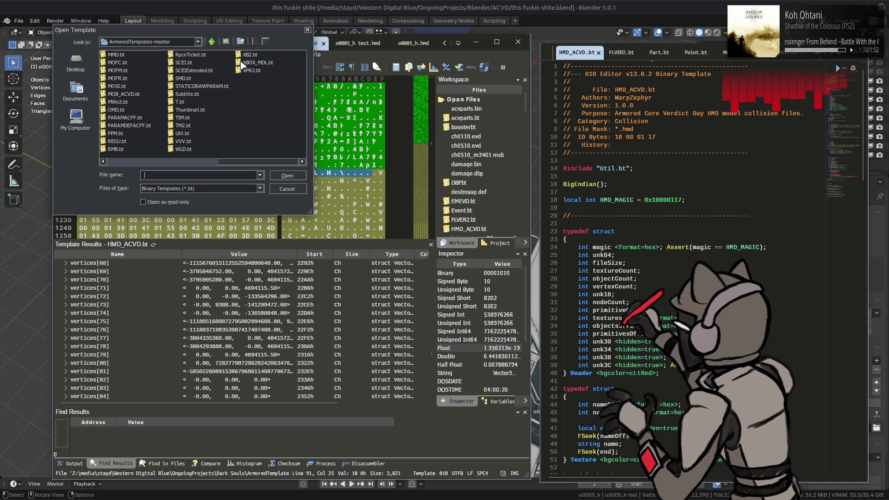
double_click(181, 133)
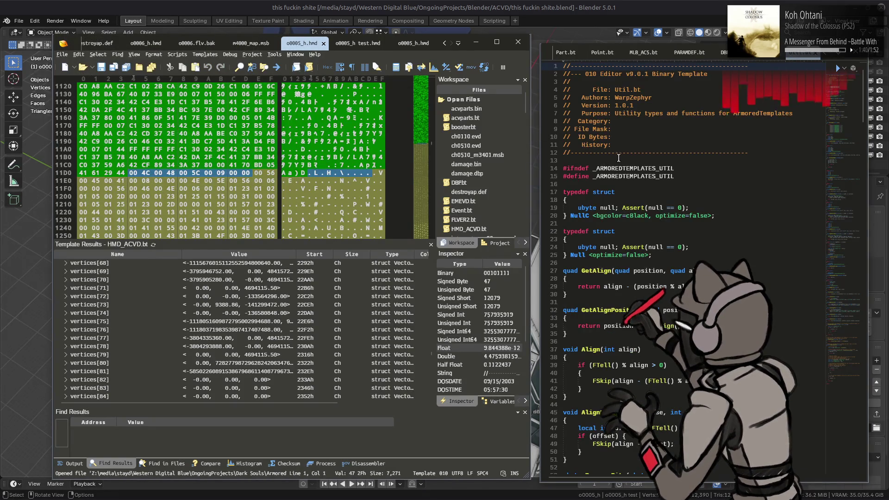
scroll(642, 157, down, 4)
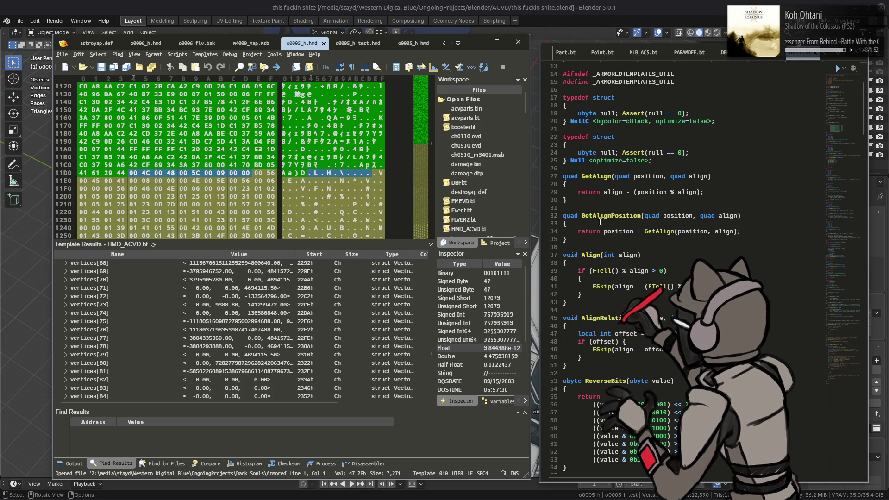
double_click(590, 255)
- Return to HMD_ACVD.bt and scroll down to the vertices array declaration
scroll(624, 55, up, 5)
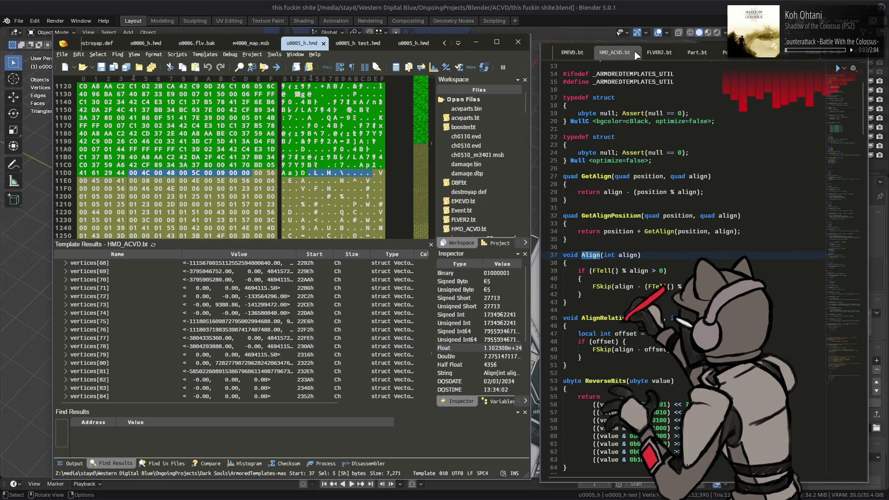
click(706, 52)
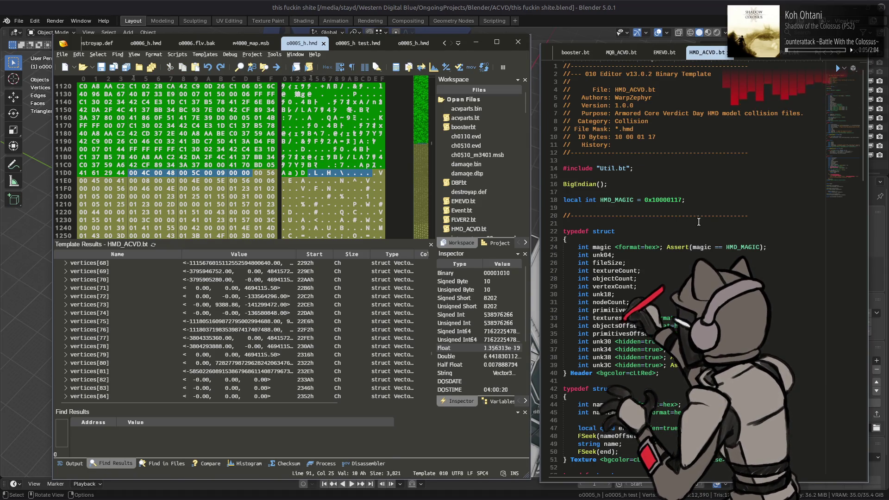
scroll(696, 225, down, 20)
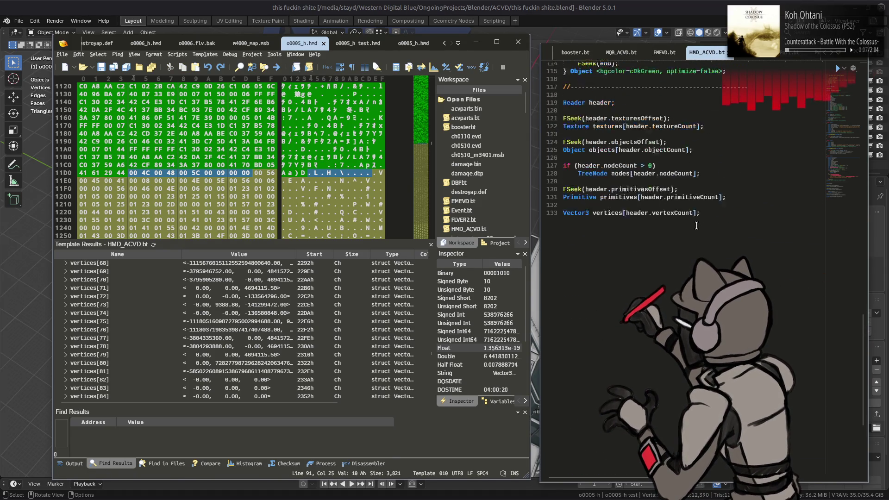
- Insert an Align(4) call on a new line above the vertices array and save HMD_ACVD.bt
click(741, 286)
key(Return)
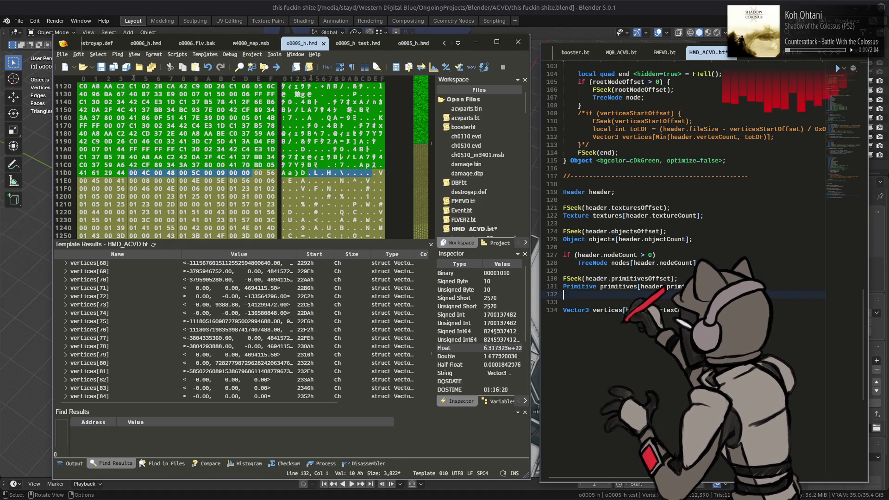
key(Return)
text(Align)
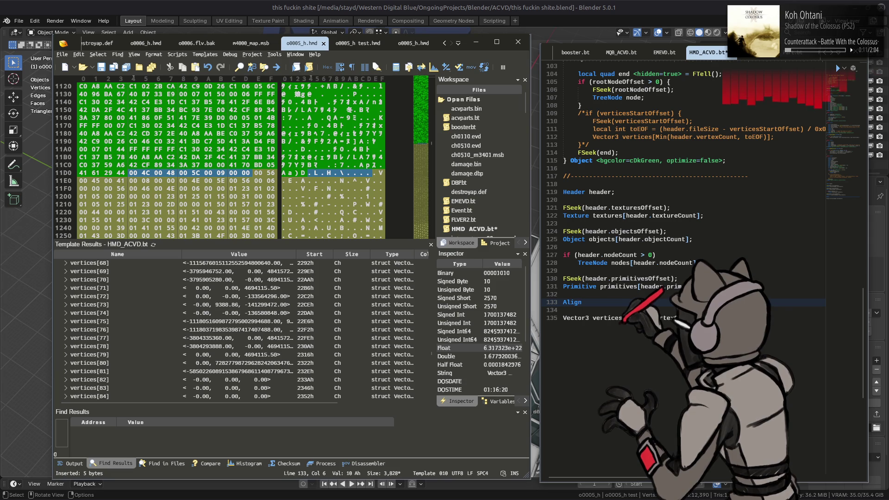
text((4)
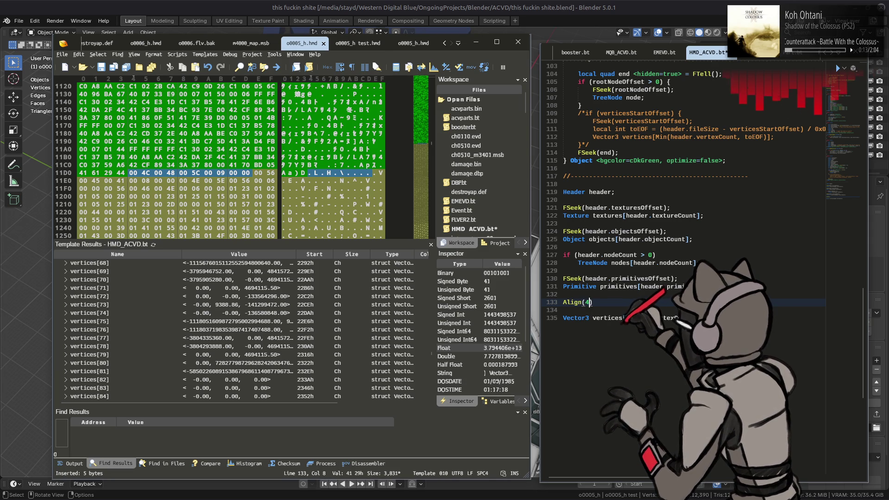
text())
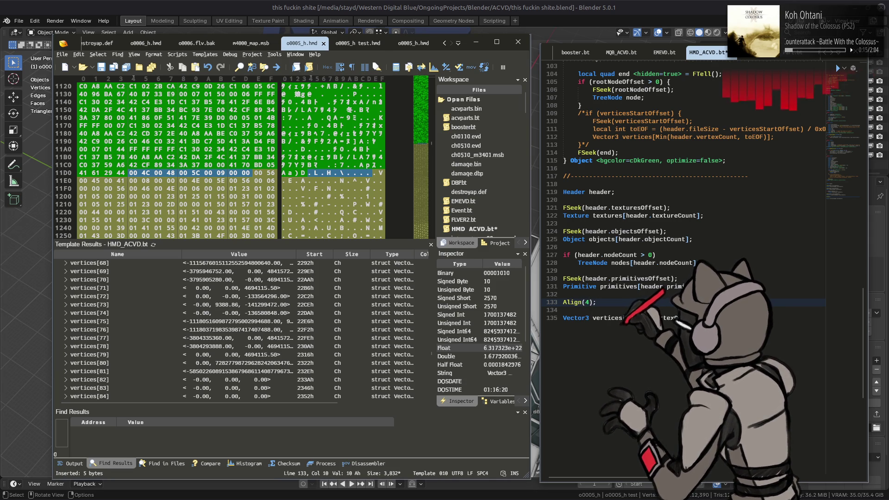
key(ctrl+s)
- Rerun the template on the model and collapse primitives to check the vertices results
click(524, 412)
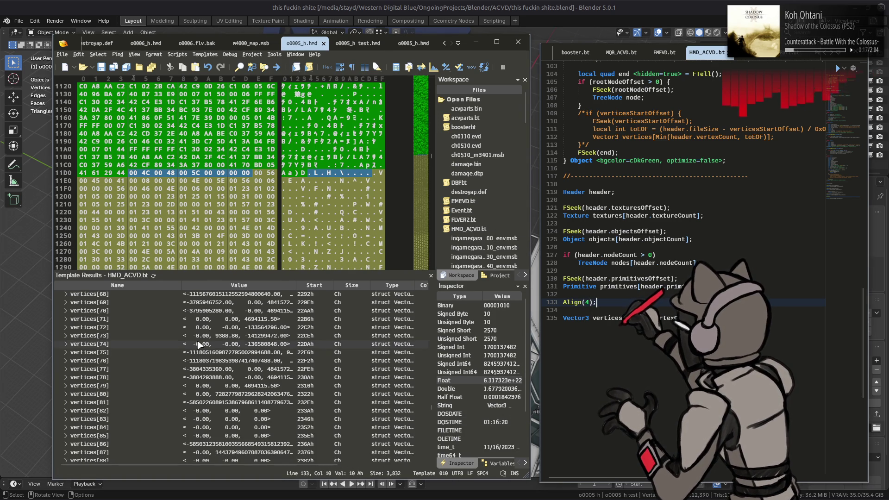
click(154, 275)
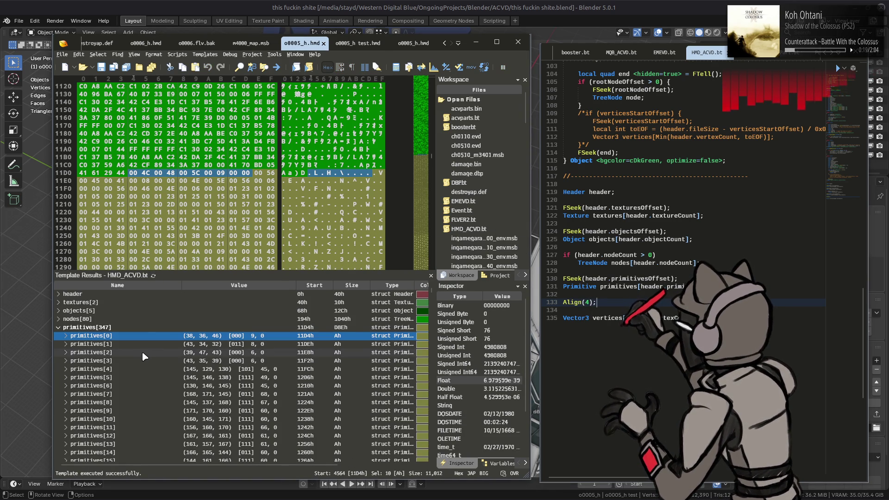
click(61, 328)
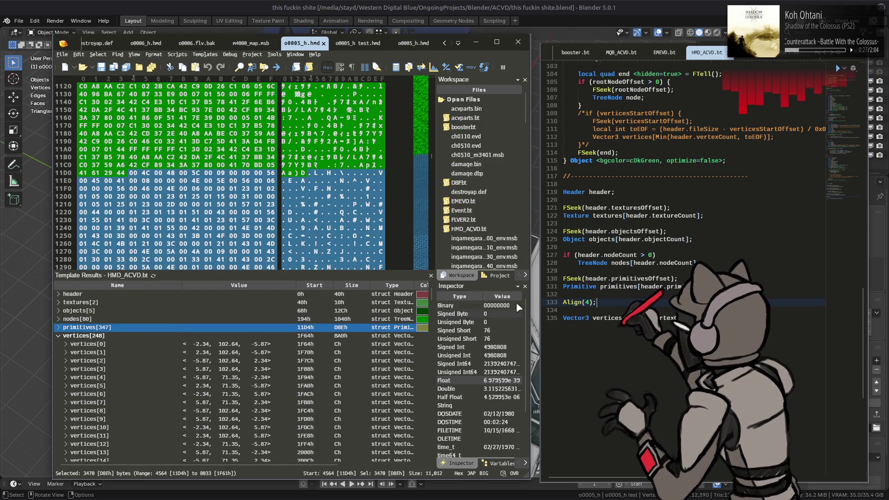
scroll(685, 259, up, 20)
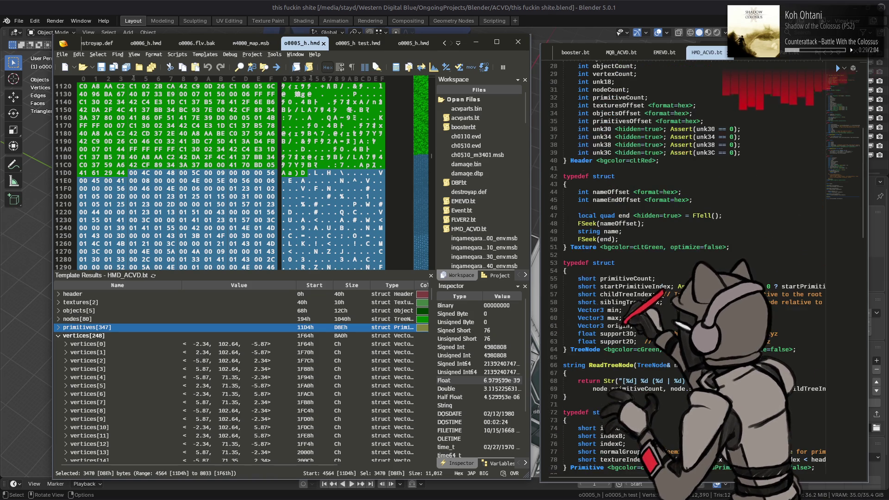
scroll(685, 259, up, 5)
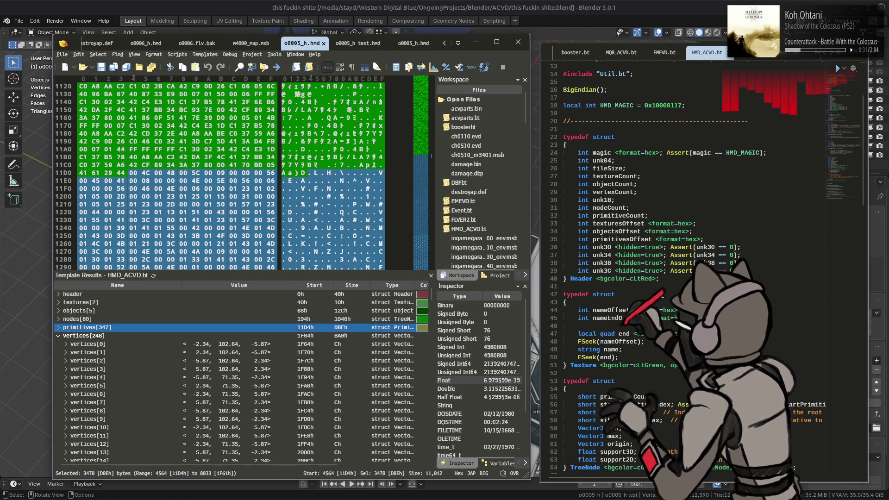
scroll(685, 259, down, 13)
scroll(654, 303, down, 17)
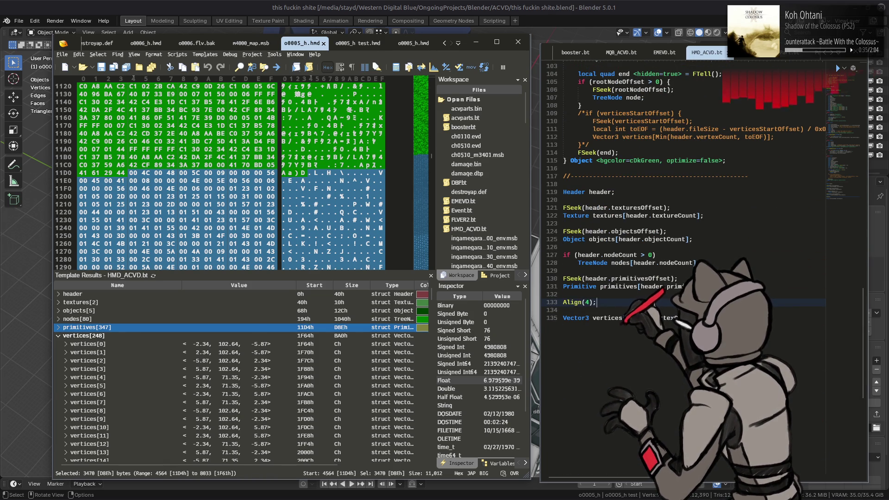
- Bring hmd.py forward and highlight primitives_offset in the HMD.read method
mouse_move(334, 487)
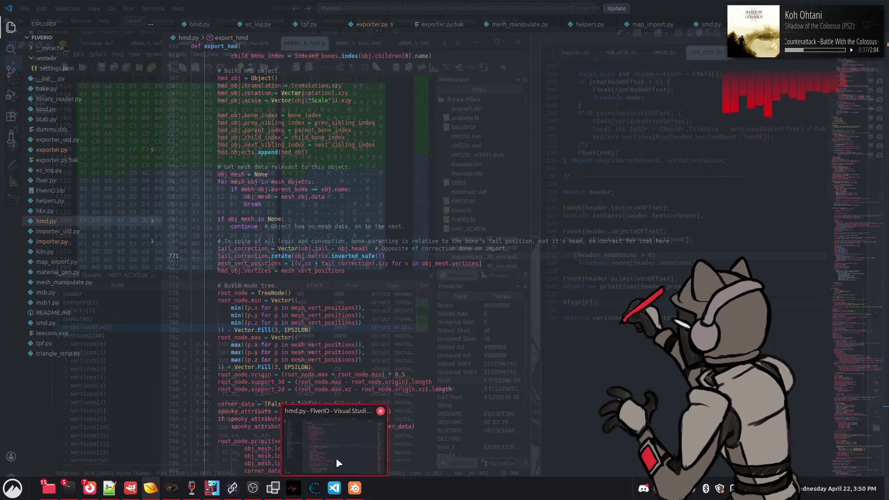
click(338, 463)
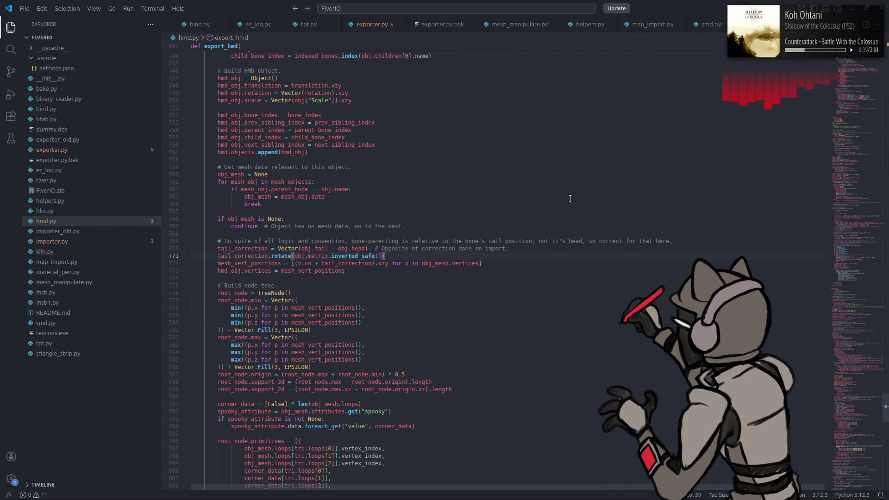
click(856, 311)
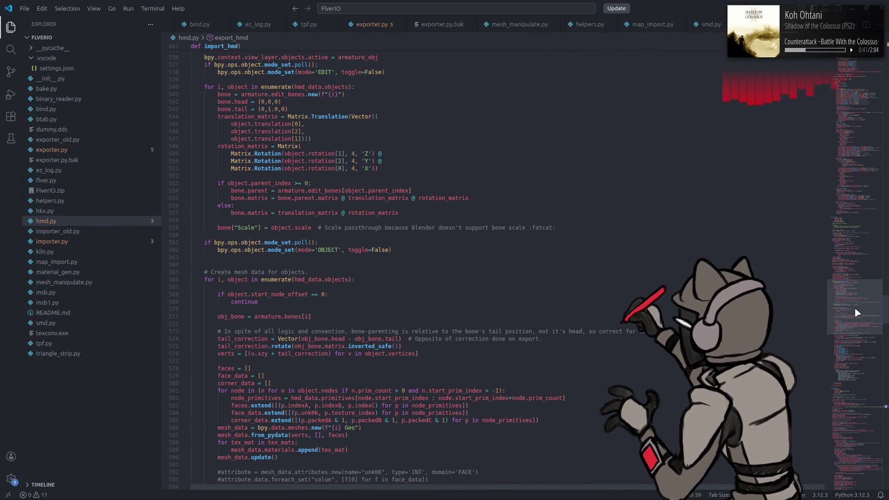
mouse_move(856, 312)
mouse_down()
mouse_move(853, 333)
mouse_move(851, 207)
mouse_up()
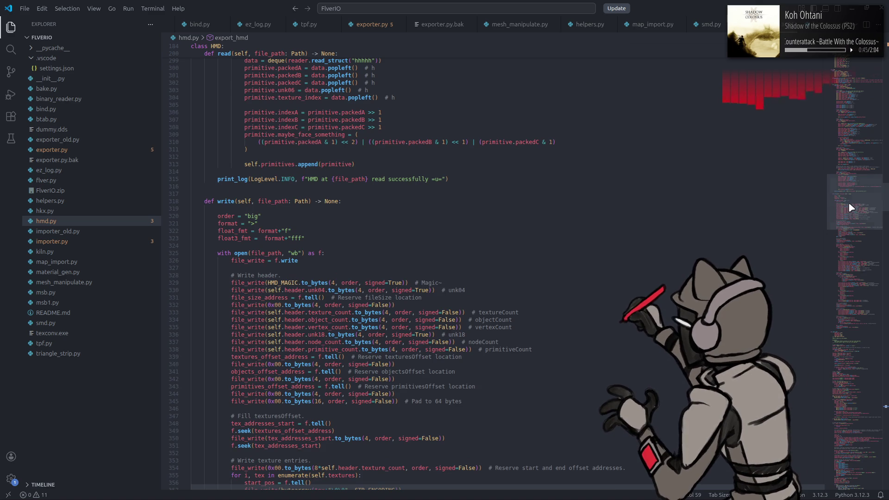
scroll(476, 301, up, 5)
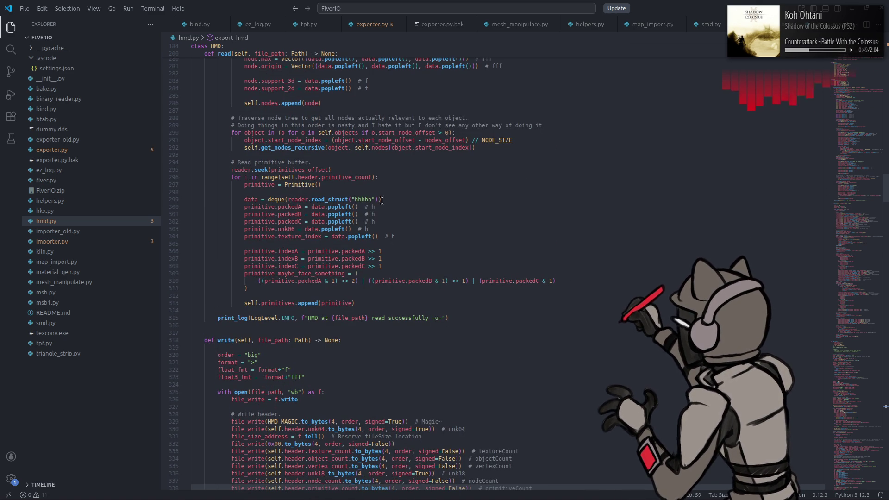
double_click(297, 170)
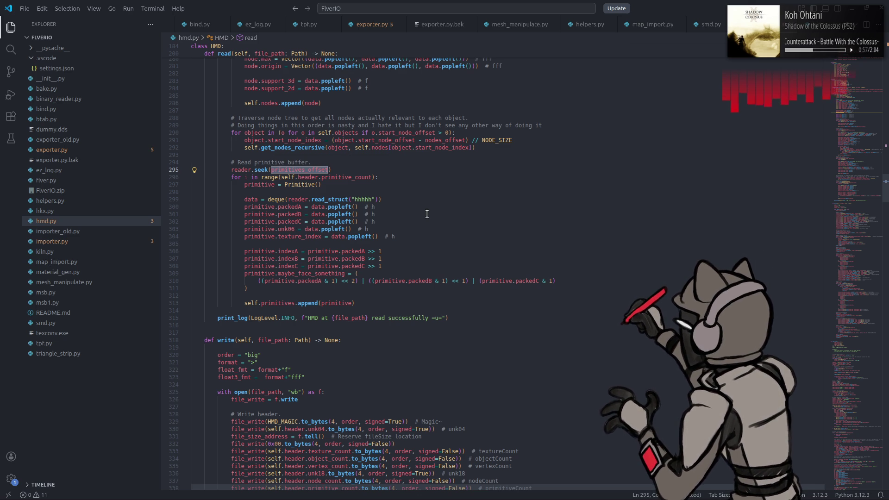
- Highlight and review every use of vertices_offset in HMD.read, then switch to 010 Editor
scroll(408, 219, up, 5)
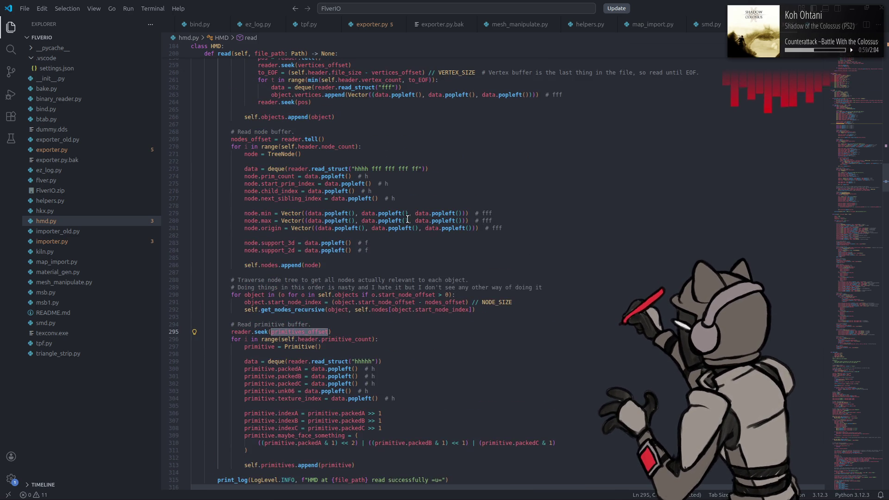
scroll(407, 219, up, 4)
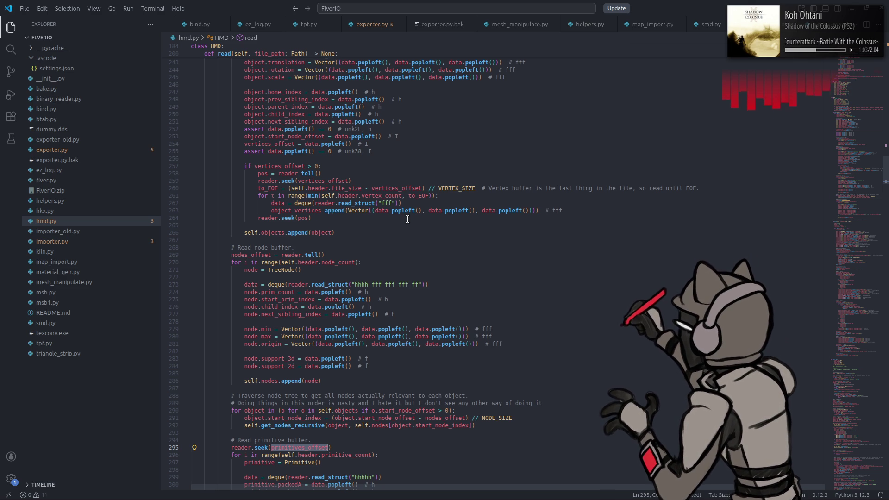
double_click(395, 189)
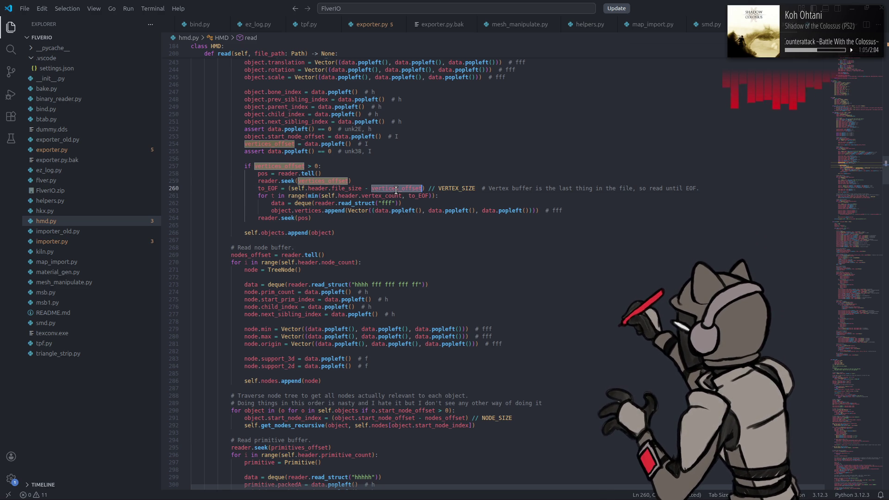
scroll(395, 190, up, 4)
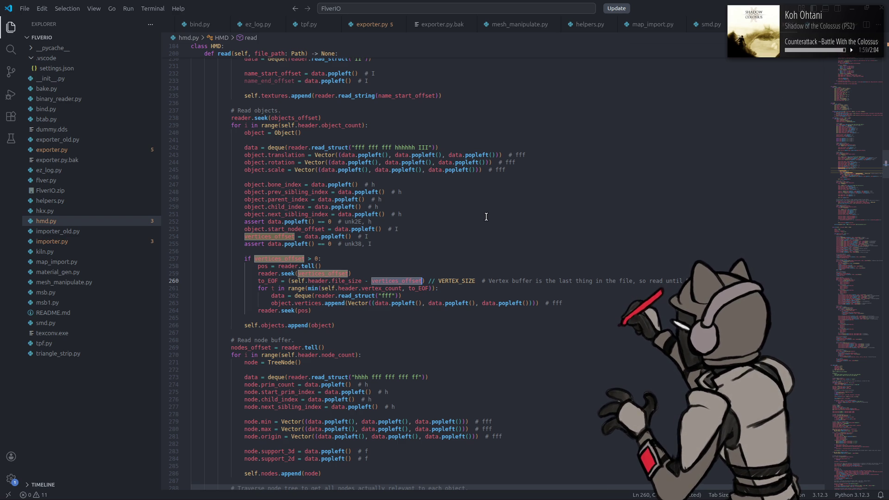
click(483, 217)
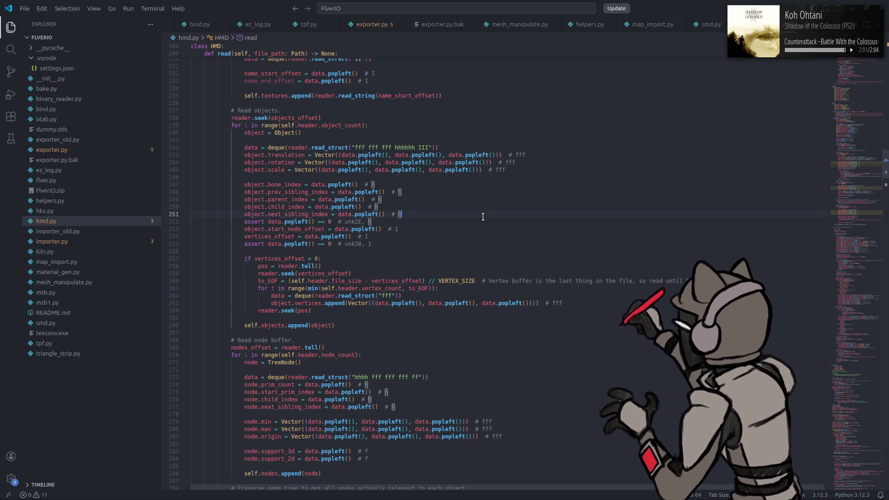
key(alt+Tab)
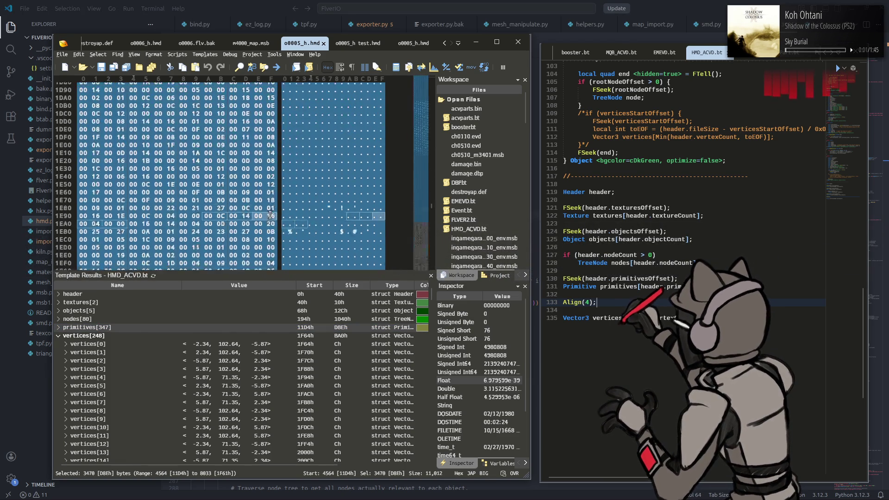
- Add Align(4); above the nodeCount check, remove the extra blank line, and save HMD_ACVD.bt
click(88, 343)
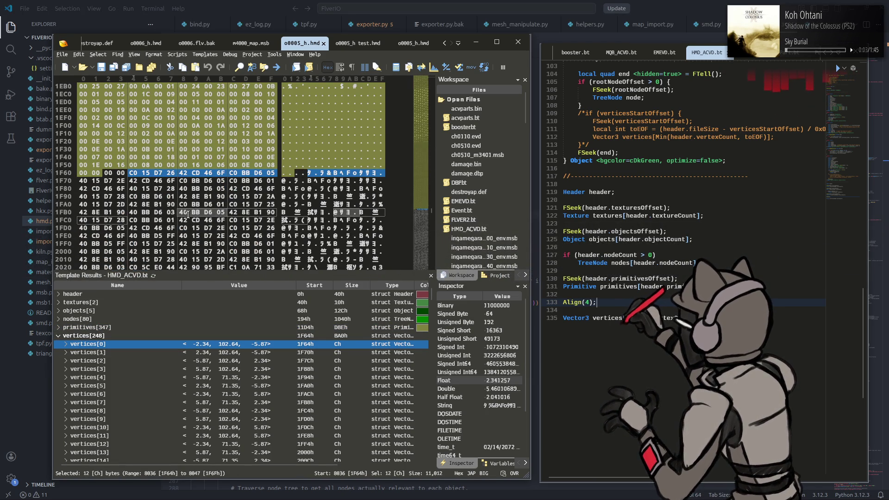
mouse_move(188, 214)
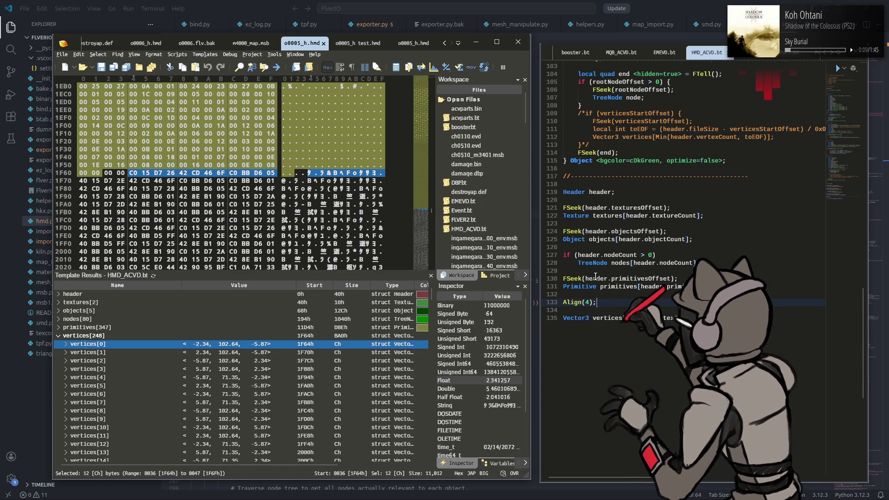
click(573, 248)
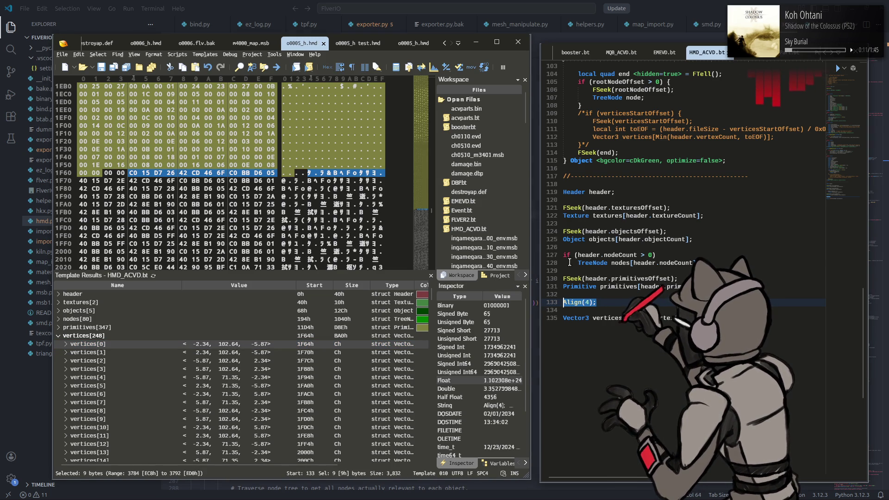
key(Return)
text(Align(4);)
key(Down)
key(Down)
key(Down)
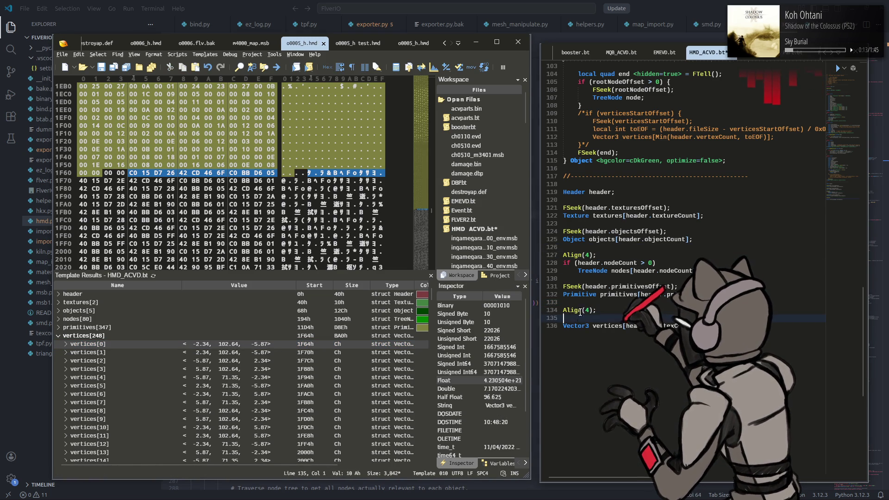
key(Delete)
key(ctrl+s)
- Re-run the template and inspect the nodes[80] array bytes
click(153, 275)
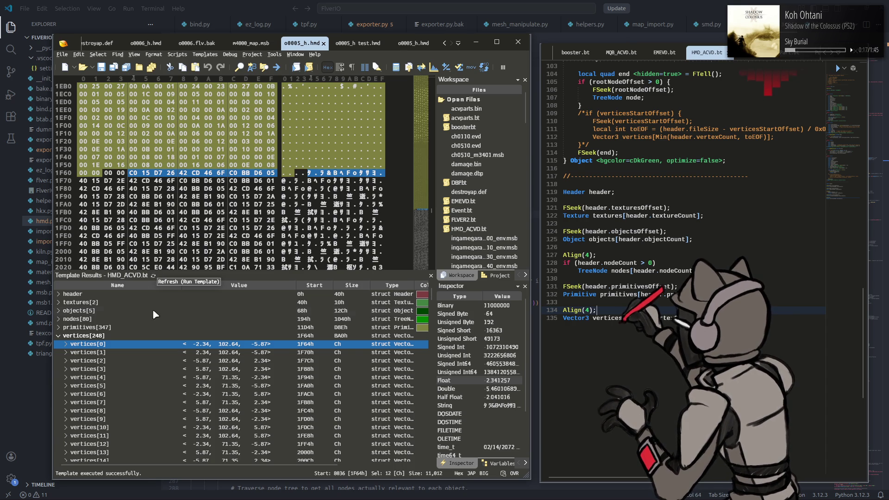
click(88, 320)
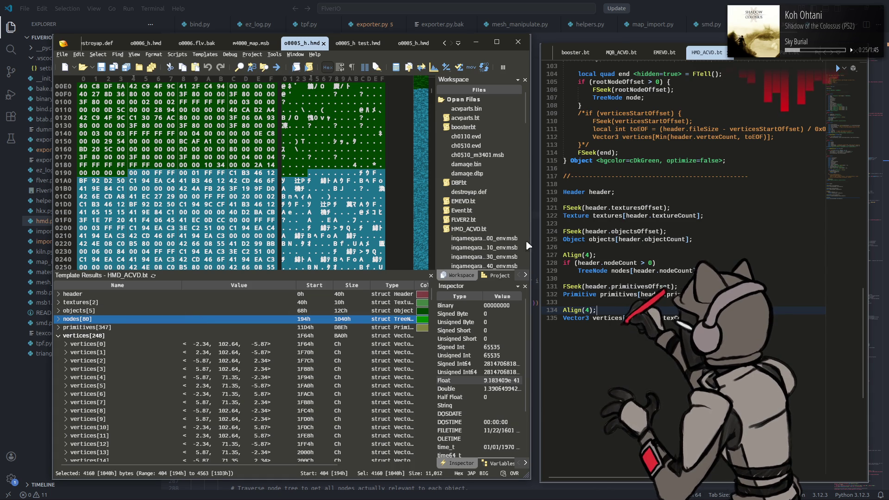
mouse_move(642, 492)
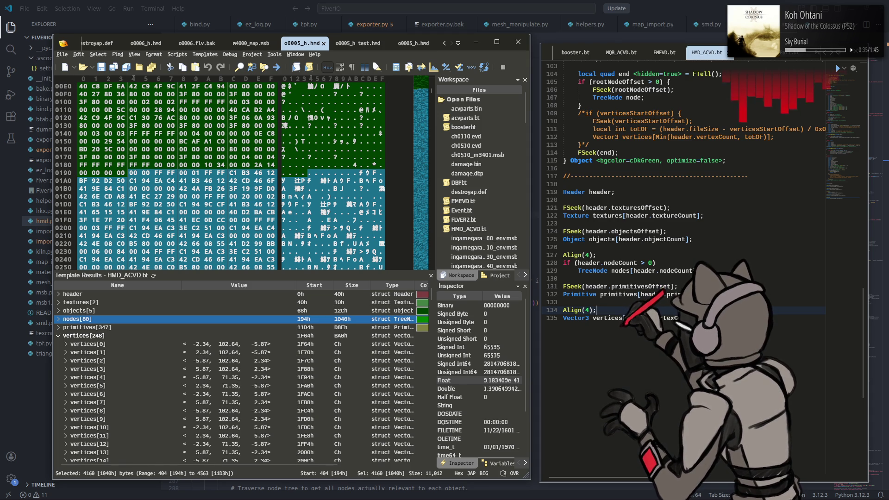
key(alt+Tab)
- Copy the existing pad(f, 0x04) call after the texture entries in HMD.write
scroll(533, 241, up, 10)
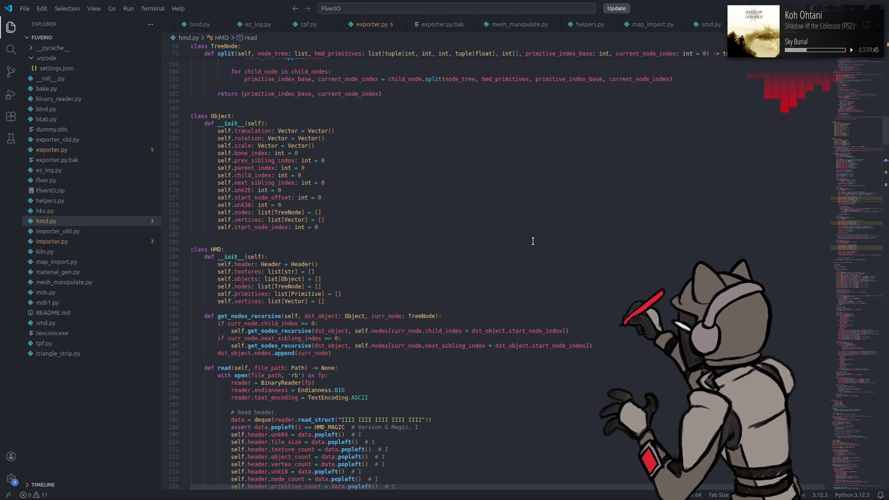
scroll(532, 241, up, 8)
scroll(533, 241, down, 20)
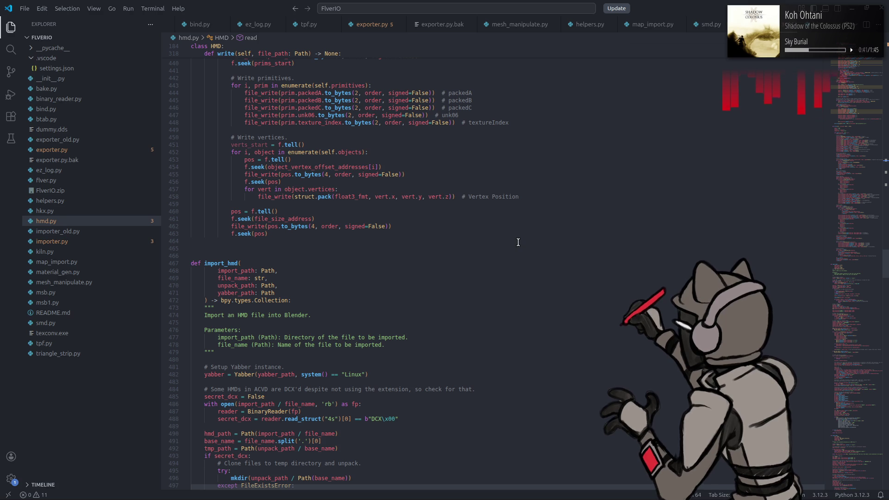
scroll(518, 242, up, 13)
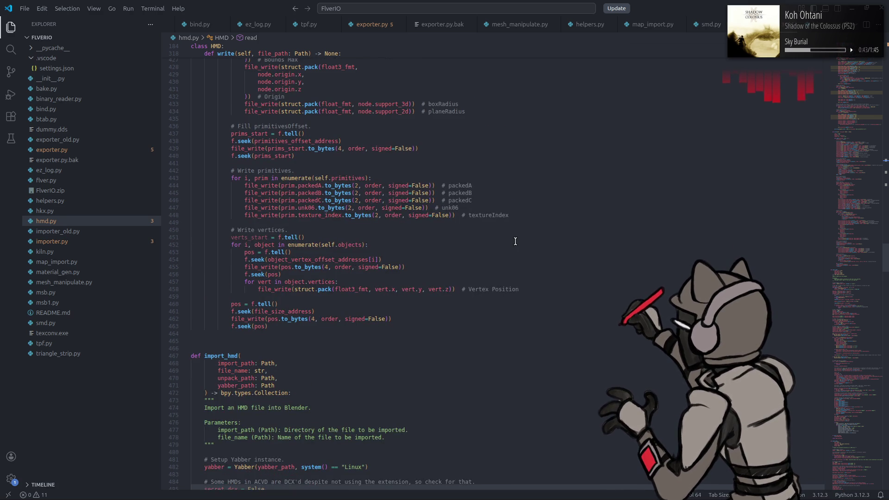
scroll(486, 243, up, 20)
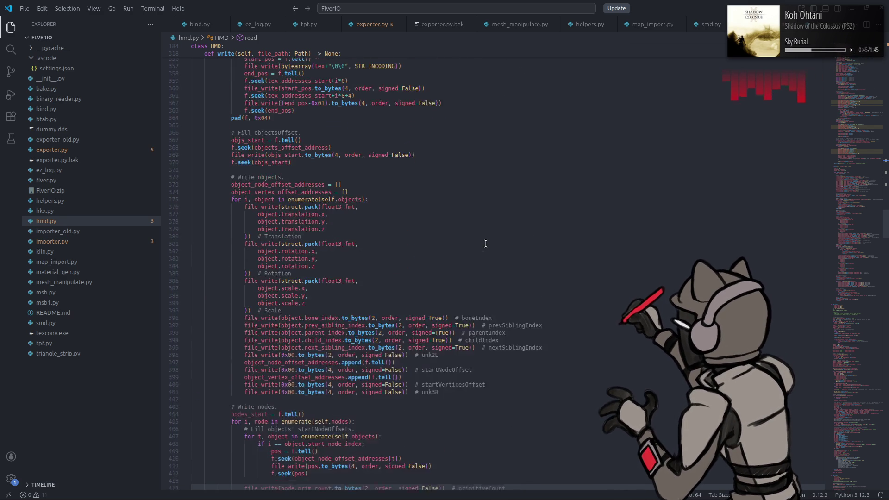
scroll(476, 231, up, 3)
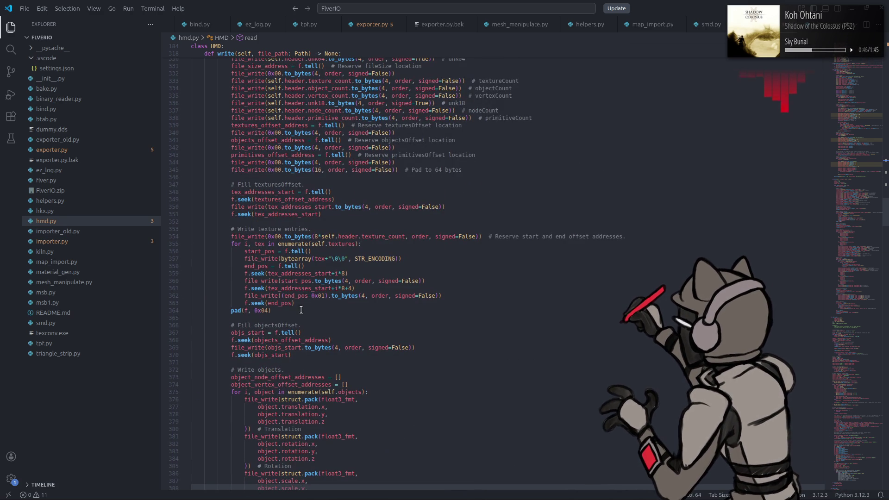
click(278, 311)
drag(278, 311, 230, 311)
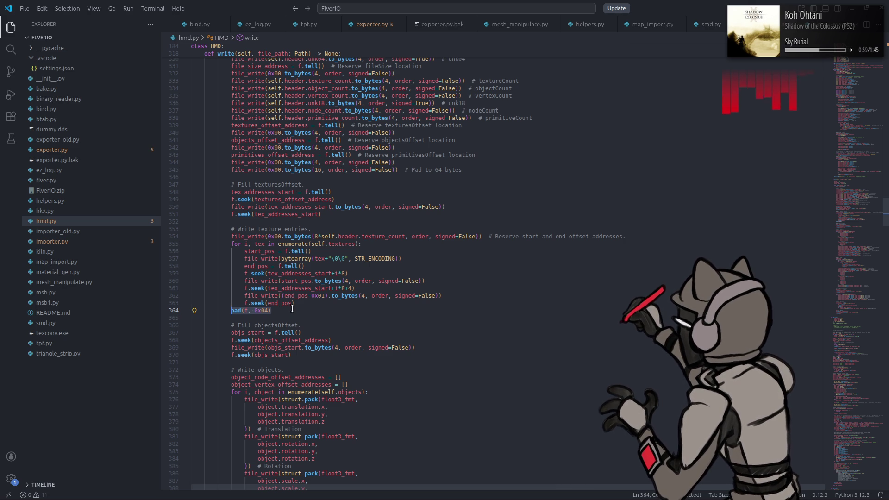
click(309, 214)
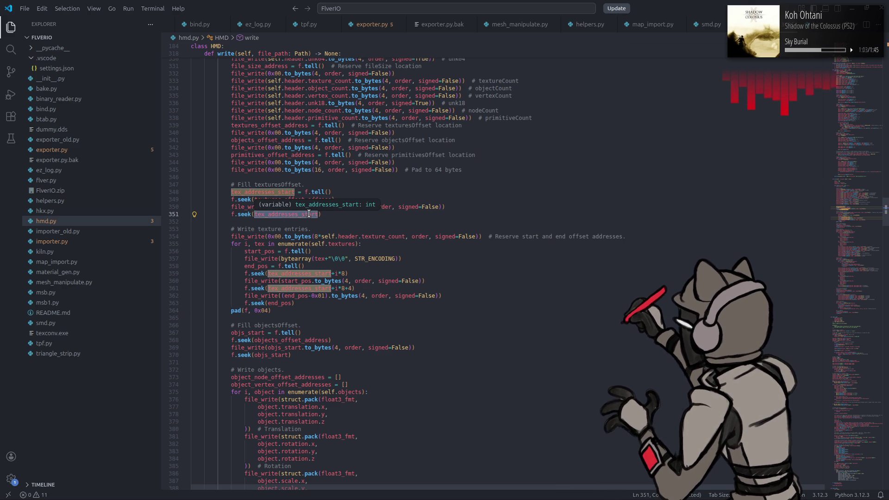
scroll(379, 185, up, 2)
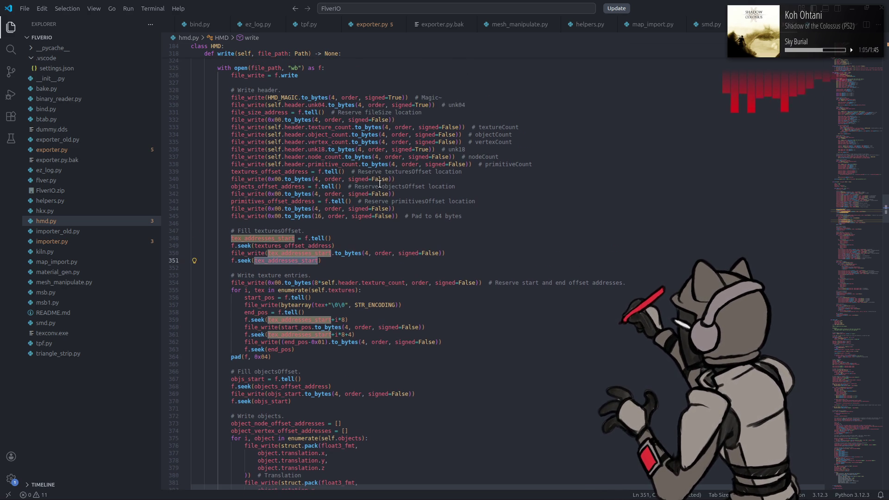
click(409, 221)
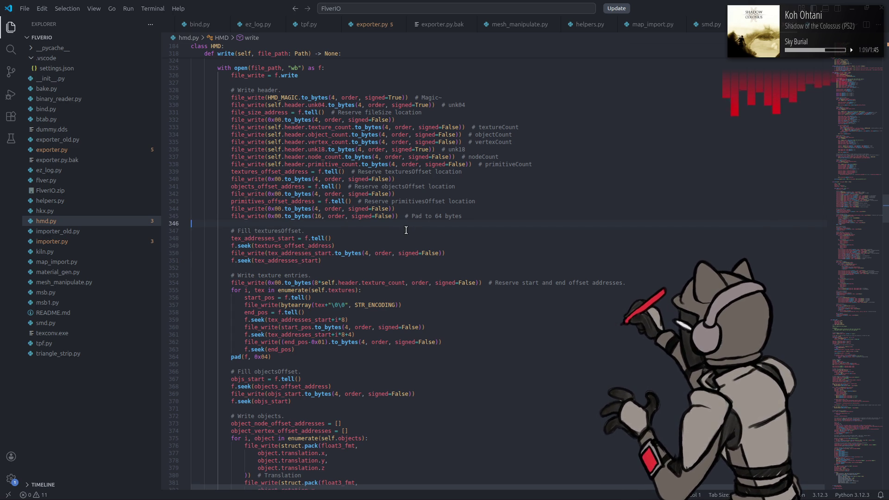
scroll(319, 336, down, 4)
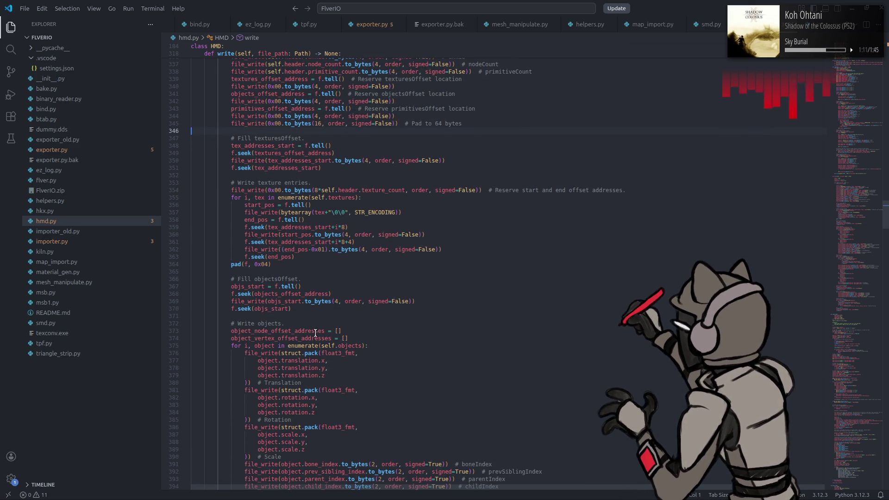
scroll(266, 278, down, 8)
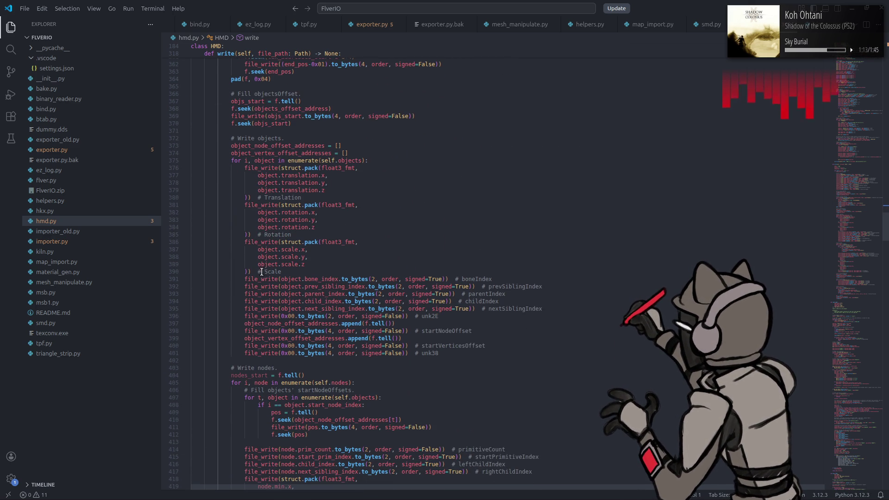
- Add pad(f, 0x04) after both the object-writing and node-writing loops
click(255, 360)
key(Return)
key(Up)
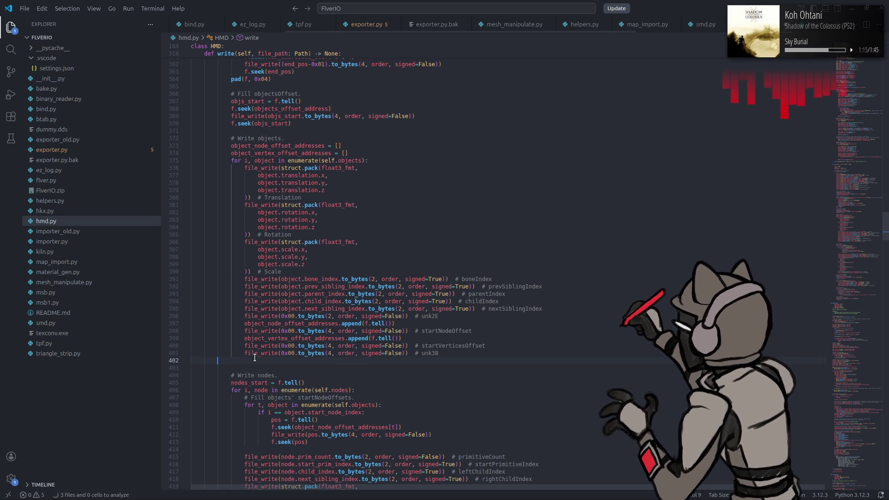
text(pad(f, 0x04))
key(shift+Home)
key(ctrl+c)
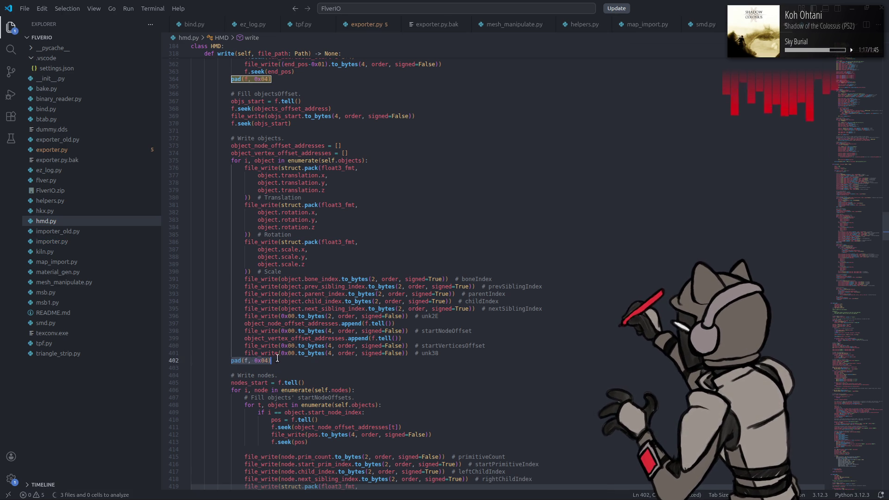
scroll(252, 361, down, 5)
scroll(253, 361, down, 6)
click(243, 381)
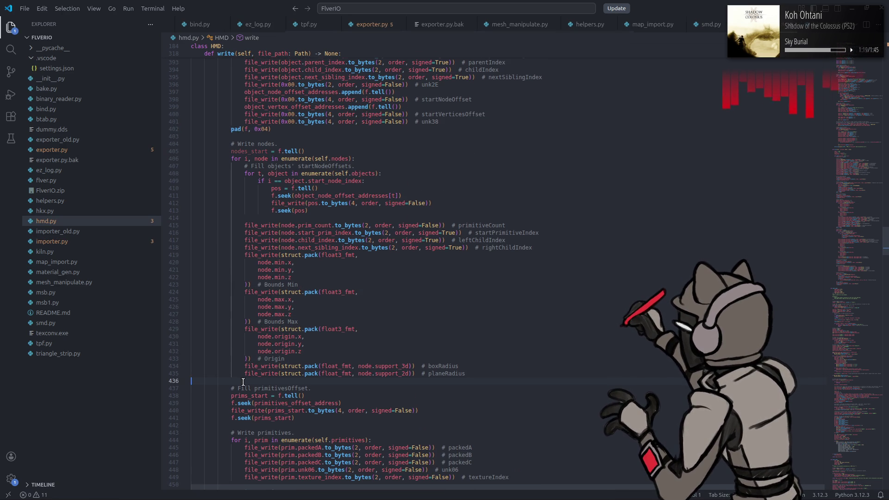
key(Return)
key(Up)
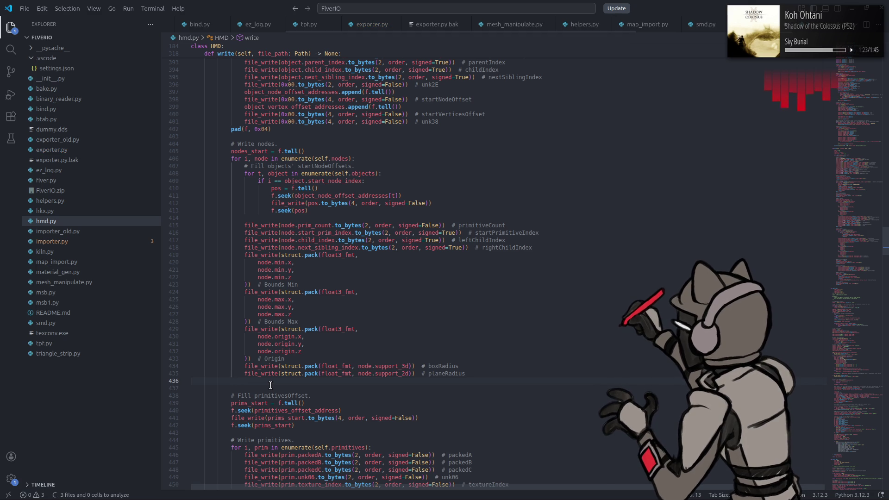
key(ctrl+v)
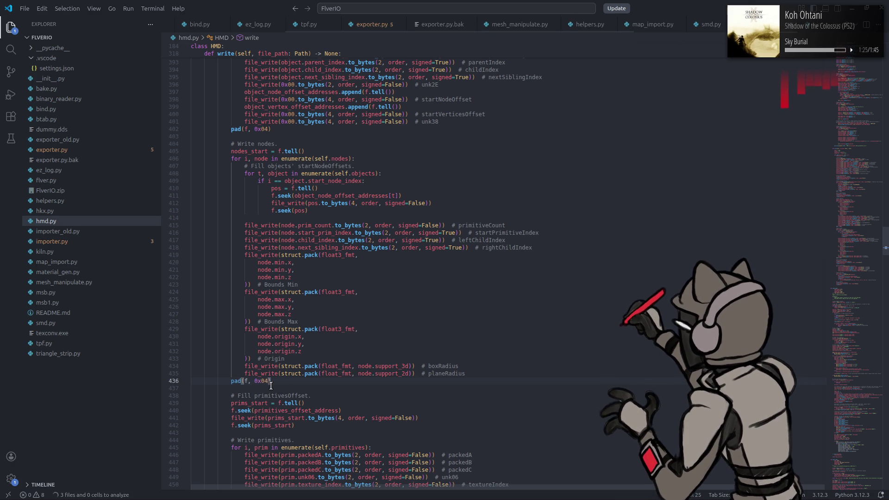
- Add pad(f, 0x04) after the primitive-writing loop, then check the vertex loop and final seek
scroll(282, 388, down, 1)
click(259, 399)
key(Return)
key(Up)
text(pad(f, 0x04))
scroll(331, 388, down, 3)
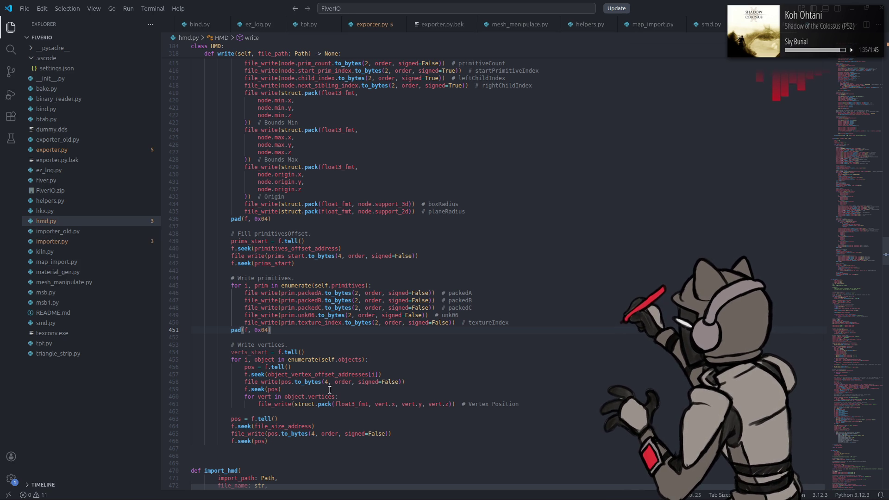
click(273, 412)
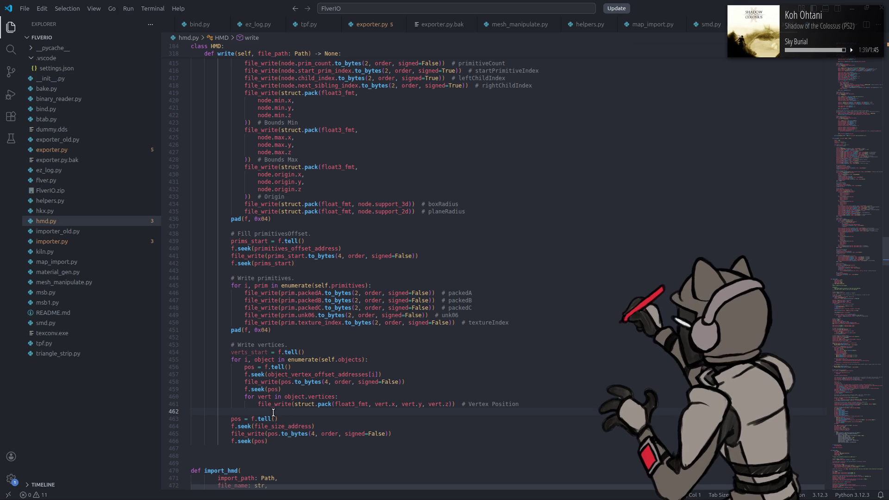
click(275, 441)
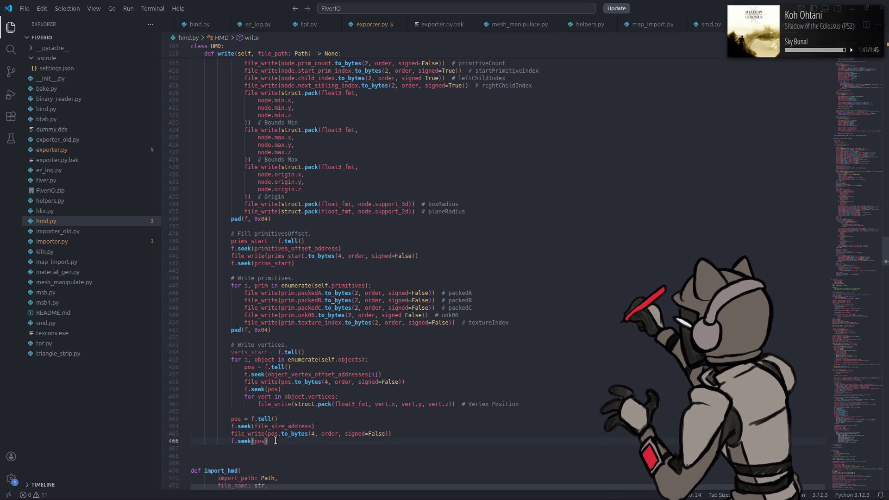
mouse_move(371, 497)
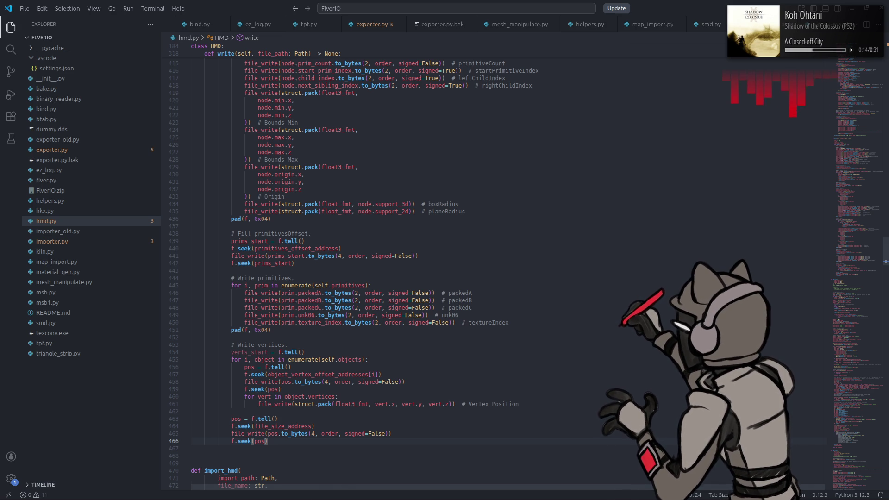
- Compare the file ends of o0005_h.hmd and o0005_h test.hmd, then return to VS Code
mouse_move(314, 492)
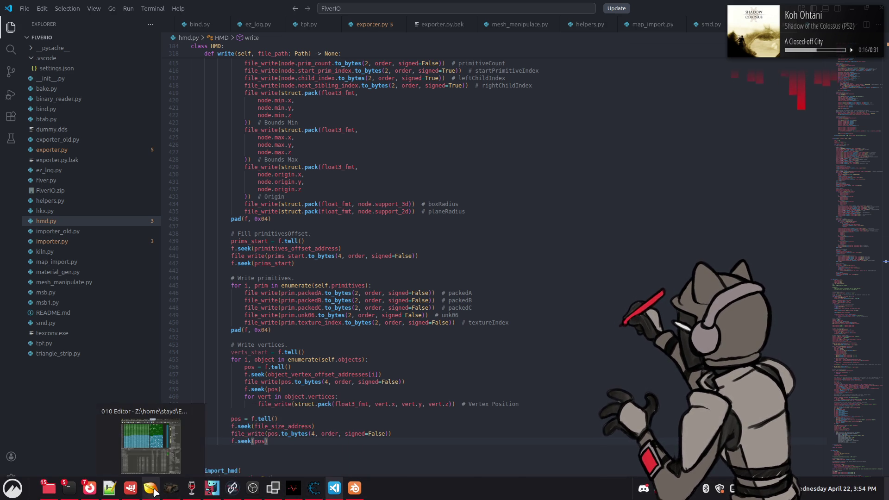
click(151, 488)
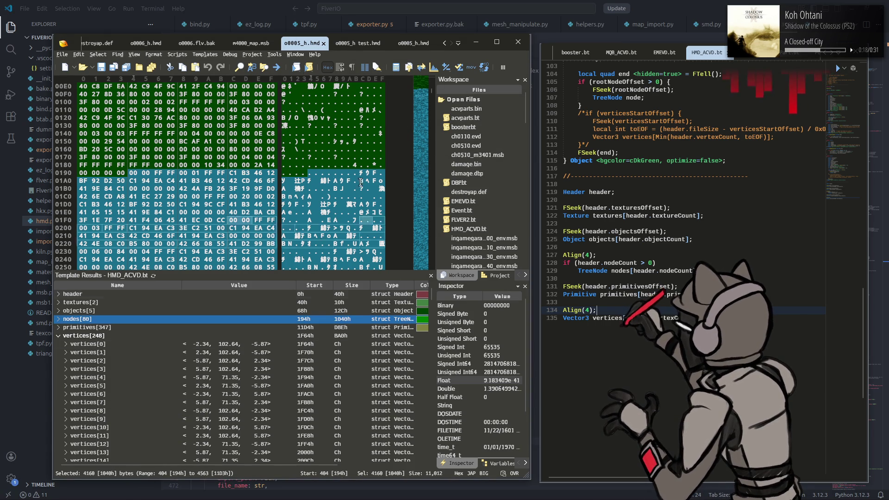
drag(422, 97, 412, 276)
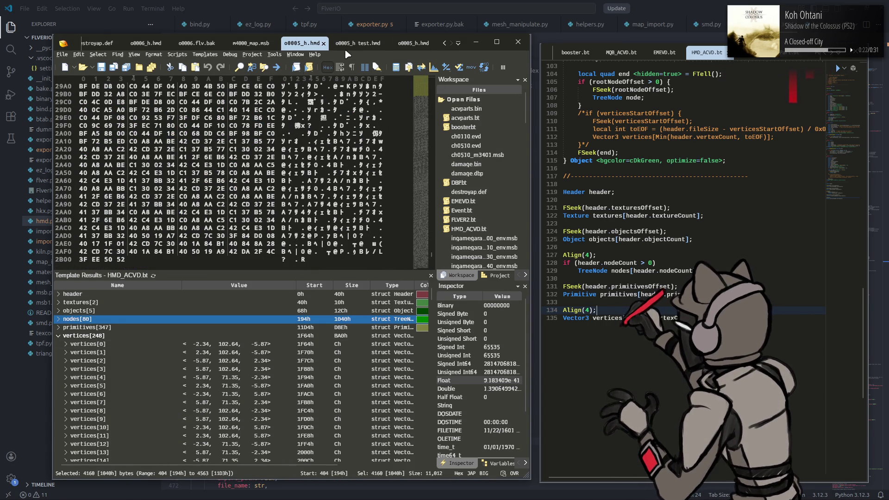
click(413, 43)
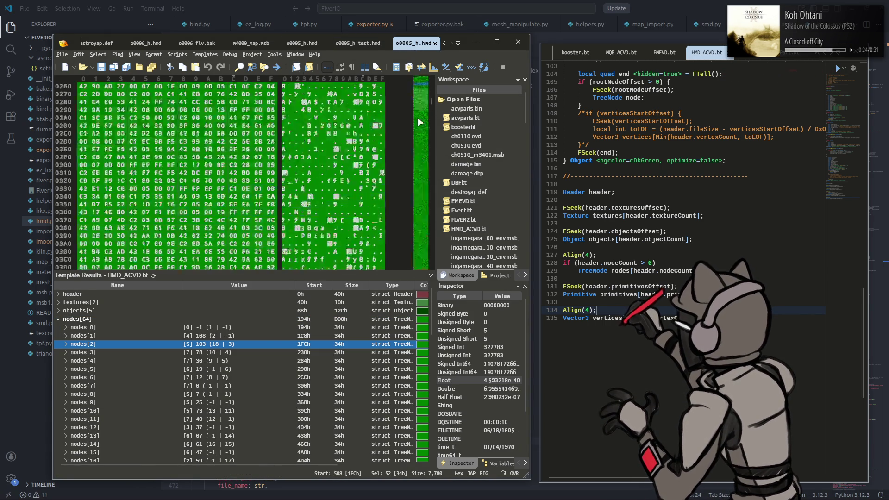
click(358, 42)
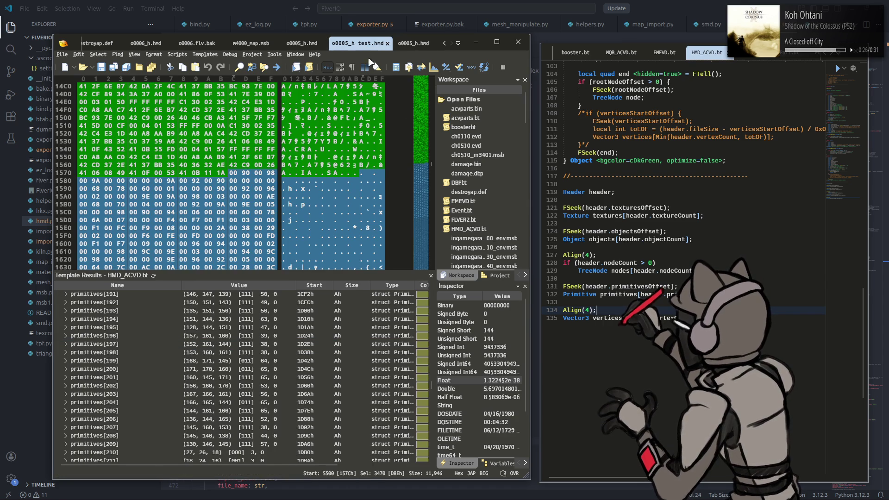
mouse_move(425, 90)
mouse_down()
mouse_move(434, 149)
mouse_move(419, 190)
mouse_move(415, 259)
mouse_up()
scroll(415, 260, down, 2)
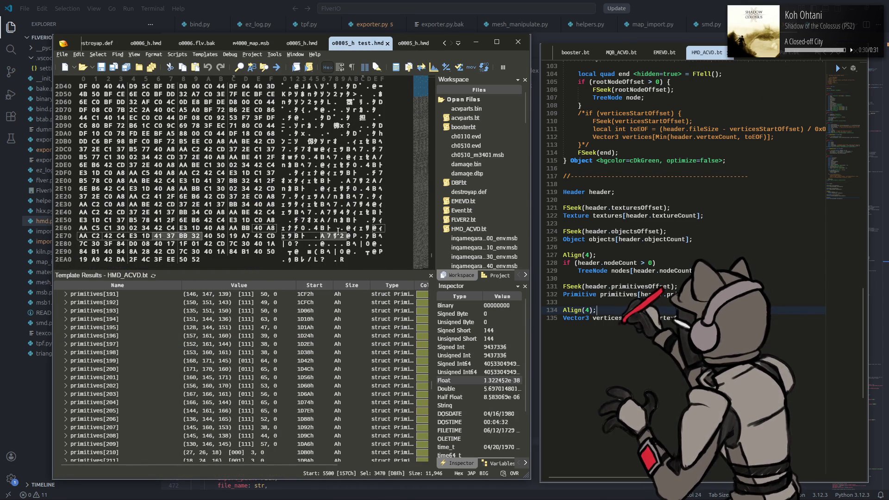
mouse_move(334, 224)
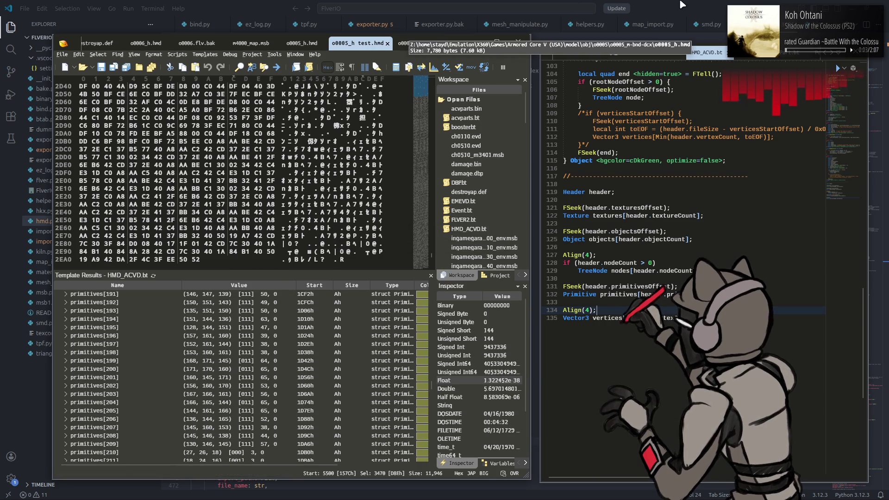
key(alt+Tab)
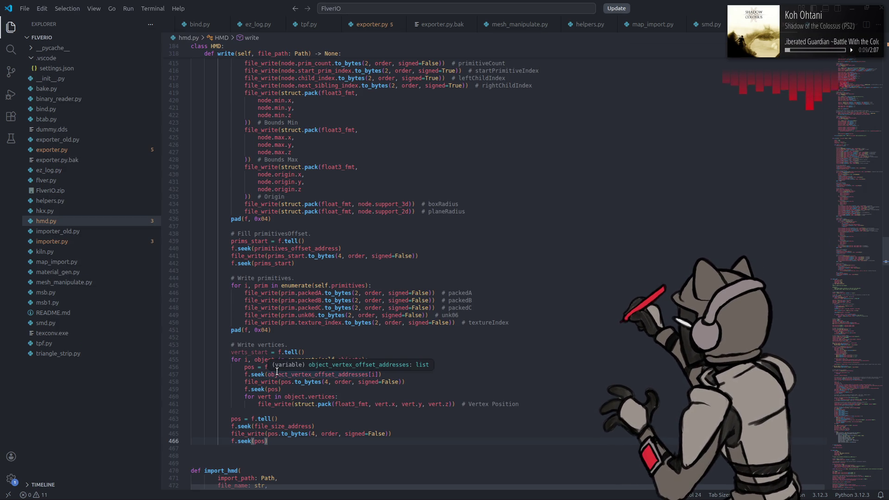
- Add pad(f, 0x04) on a new line after the vertex-writing loop
click(231, 403)
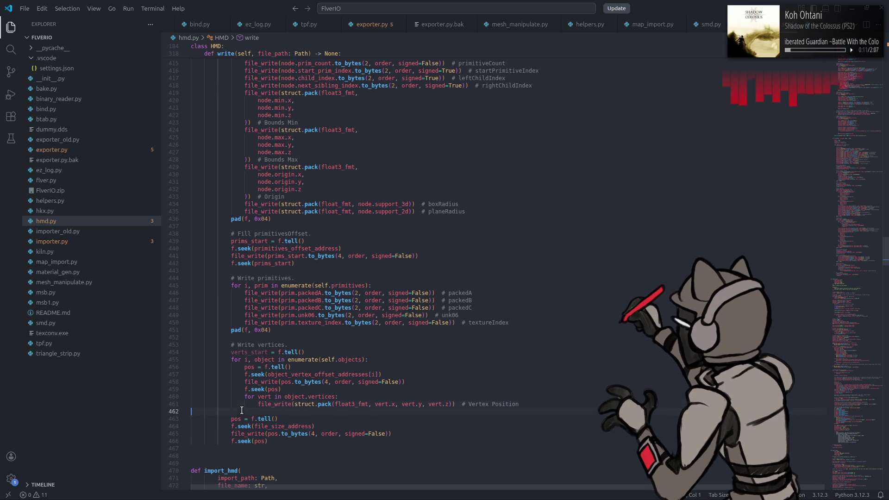
click(242, 410)
key(Return)
text(pad(f, 0x04))
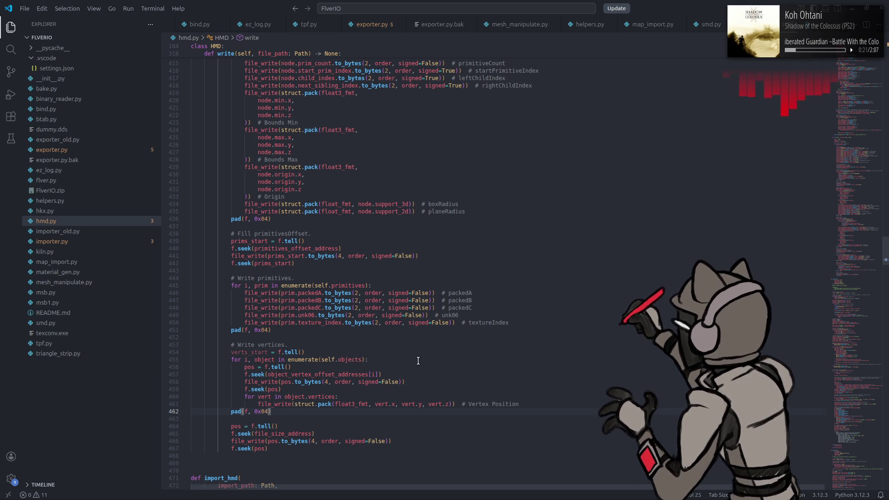
- Bring up the Blender window from the application launcher
key(super)
click(355, 492)
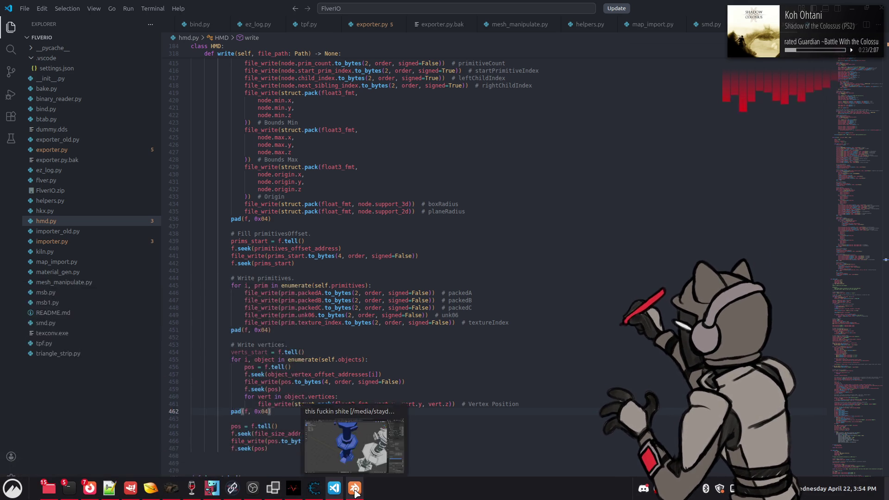
key(super)
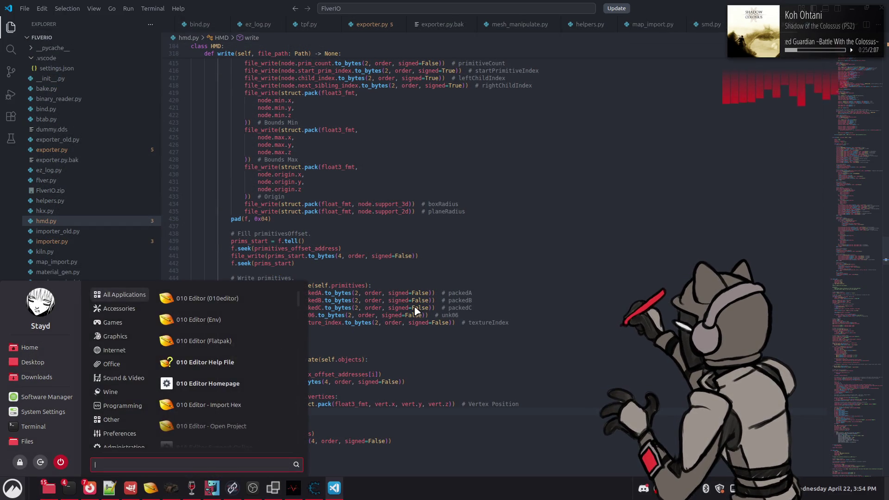
- Launch Blender, reopen the recent project, and delete the o0005_h test collection
text(blender)
click(274, 296)
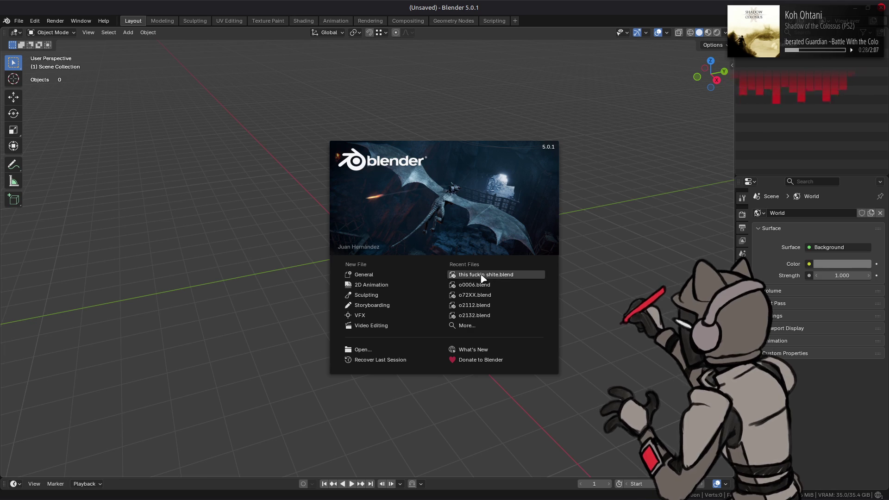
click(483, 275)
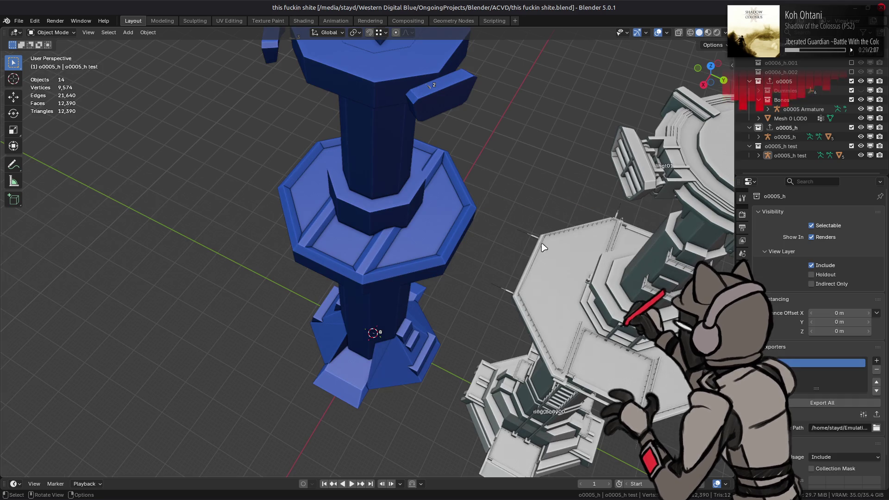
click(805, 146)
right_click(805, 146)
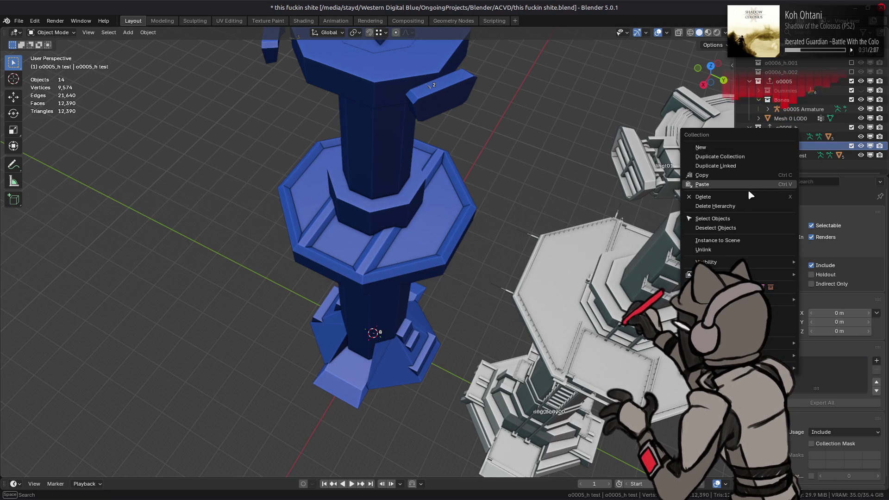
click(742, 211)
- Purge unused data via File > Clean Up and save the blend file
click(18, 21)
mouse_move(83, 192)
click(123, 194)
click(118, 252)
key(ctrl+s)
- Export the o0005_h collection to o0005_h test.hmd with Export All
click(787, 127)
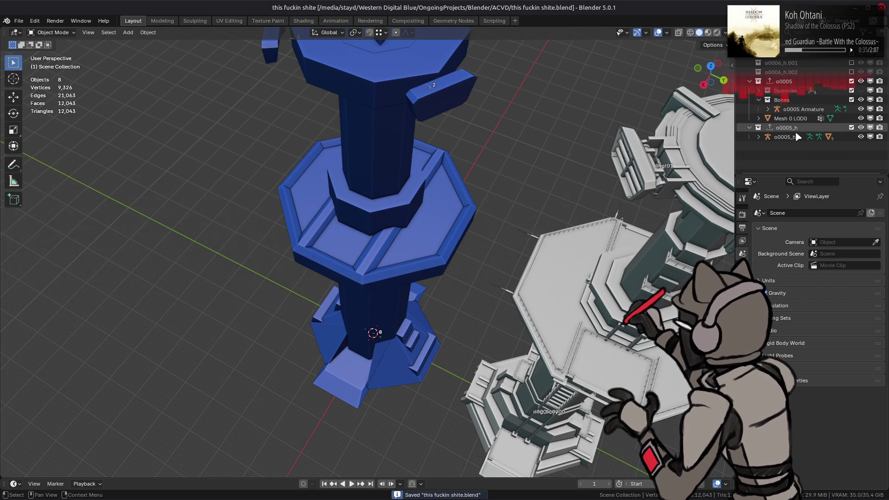
click(822, 403)
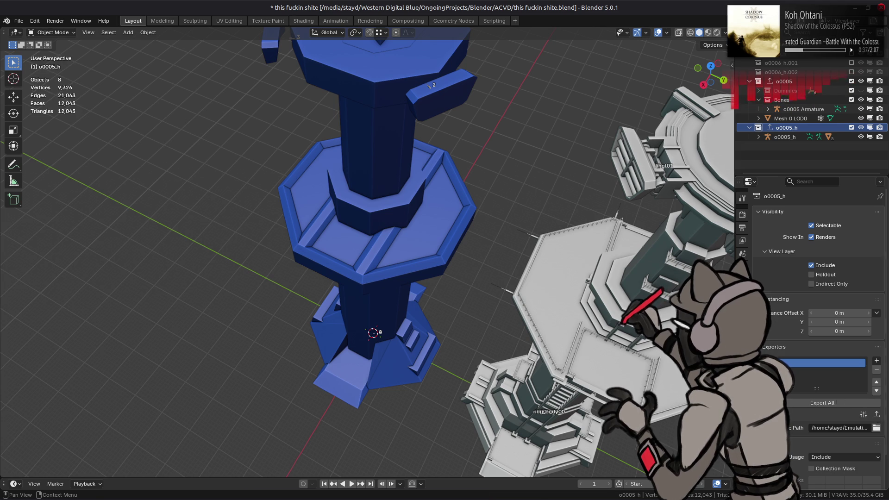
key(alt+Tab)
key(alt+Tab)
key(alt+Tab)
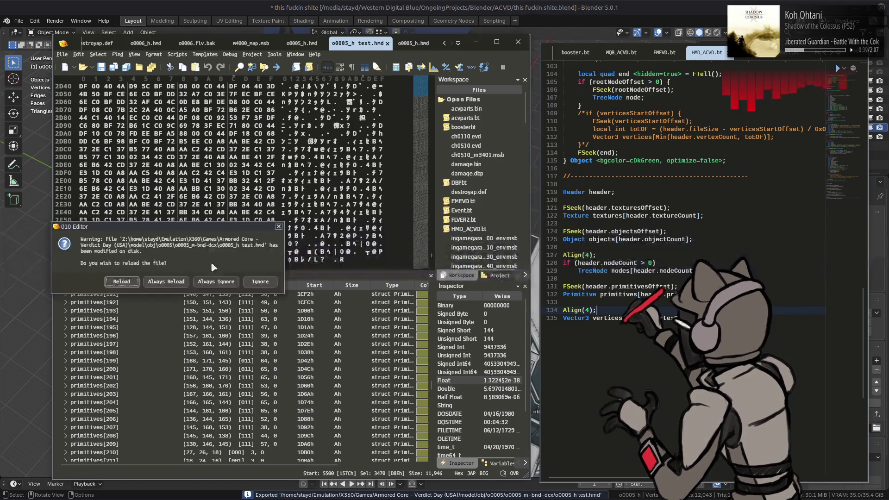
- Reload the re-exported o0005_h test.hmd so HMD_ACVD.bt reruns and lists its 347 primitives
click(116, 283)
click(153, 276)
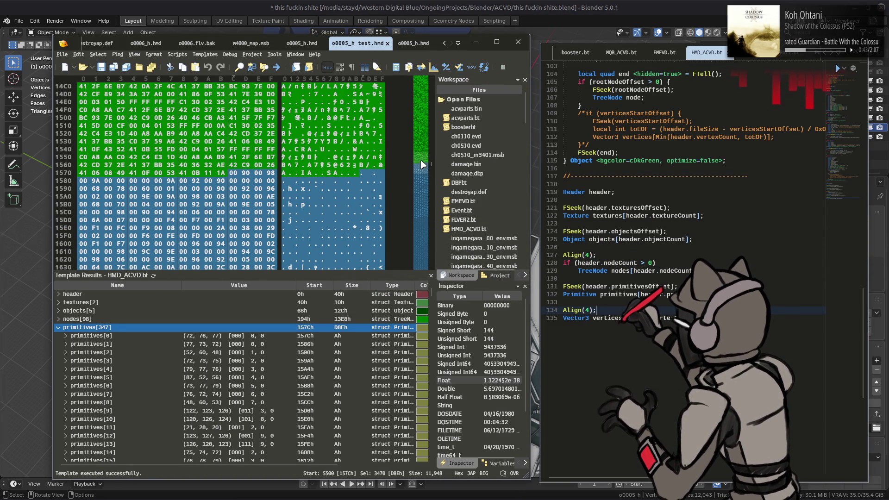
drag(417, 163, 422, 266)
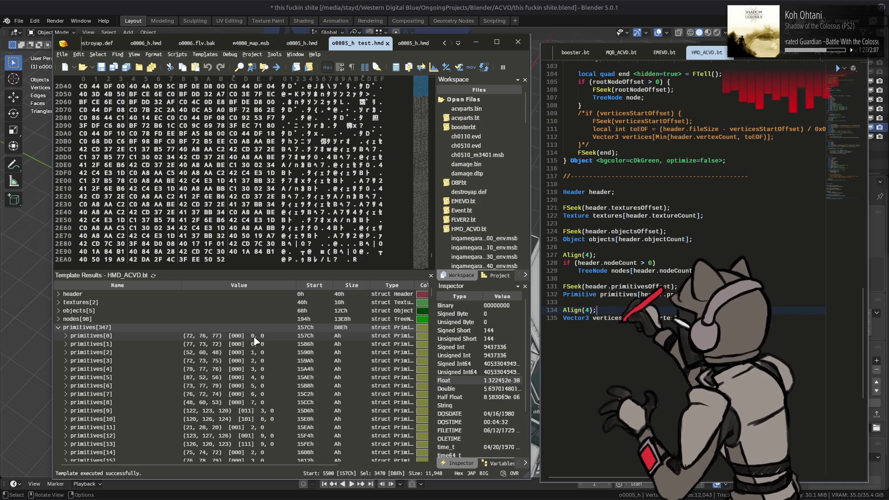
- Select the blue tower mesh, show its Object Data settings, then switch to the browser
click(453, 7)
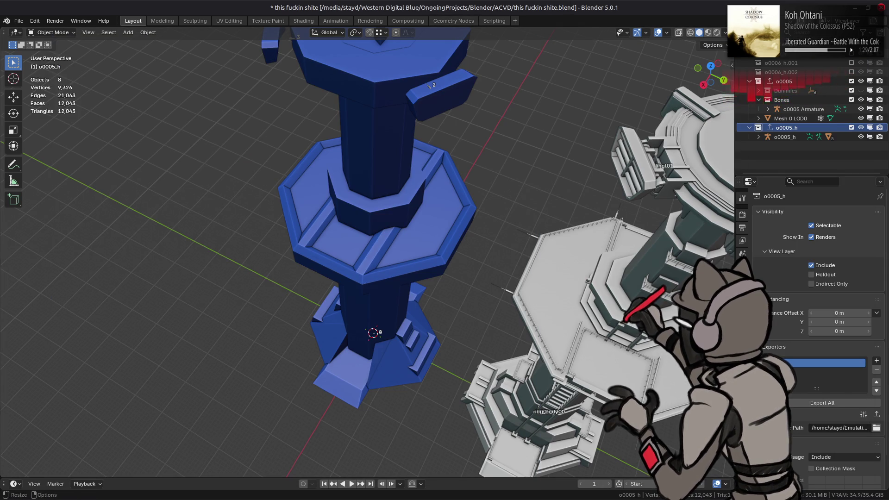
click(419, 199)
scroll(815, 277, down, 5)
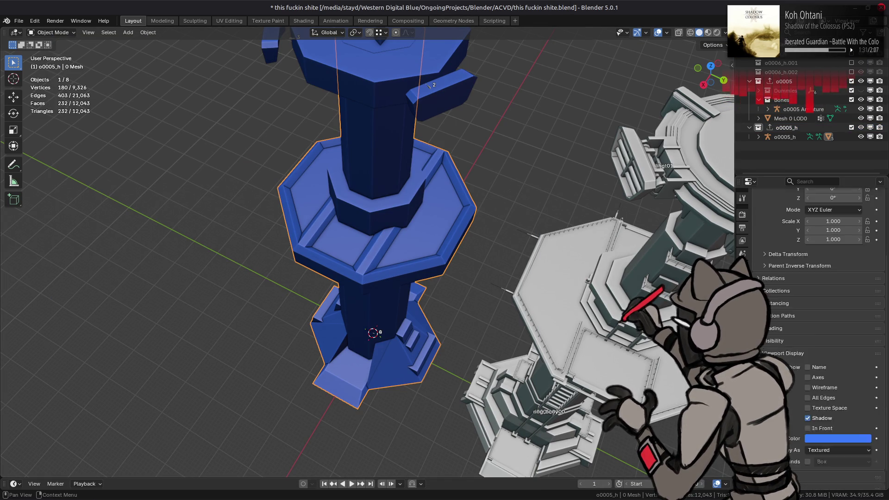
click(741, 357)
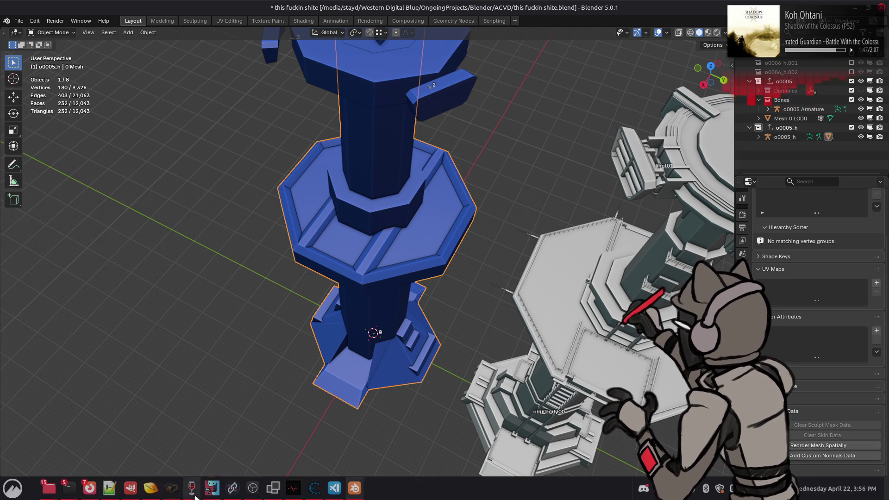
mouse_move(84, 494)
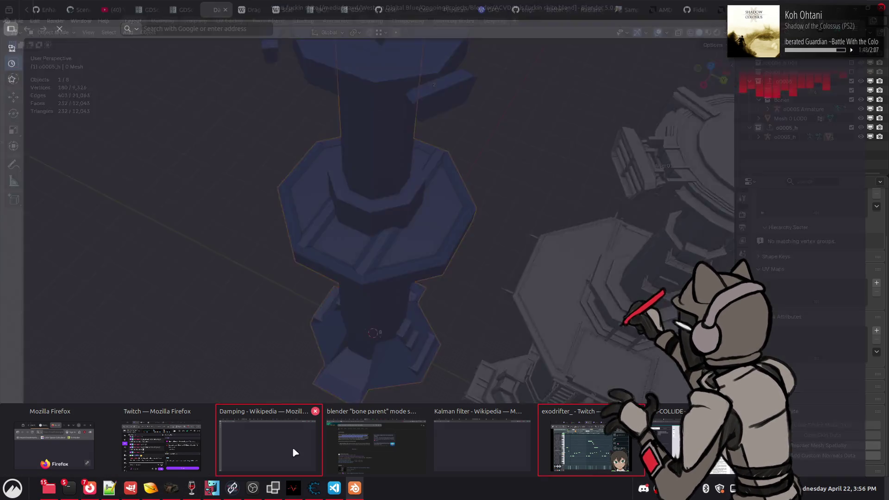
click(361, 444)
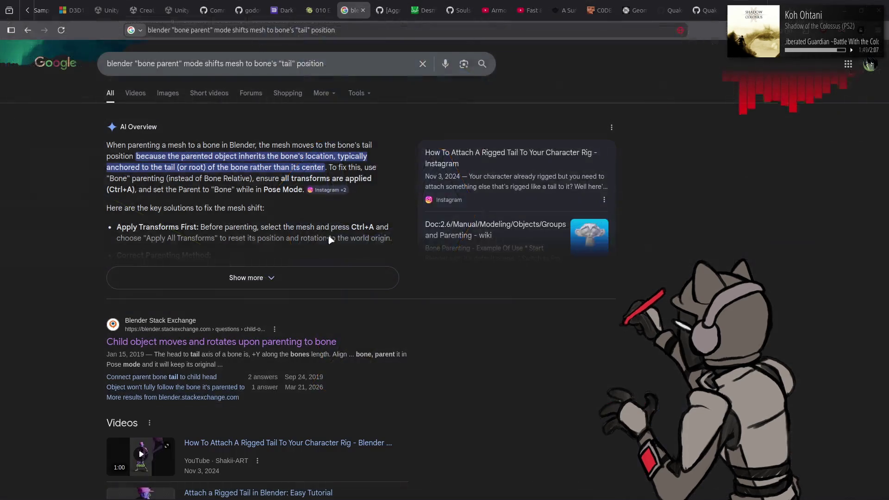
- Close the Google search tab and bring up the Cycles tricubic interpolation commit tab
click(362, 10)
click(326, 3)
scroll(277, 10, up, 3)
scroll(272, 6, up, 5)
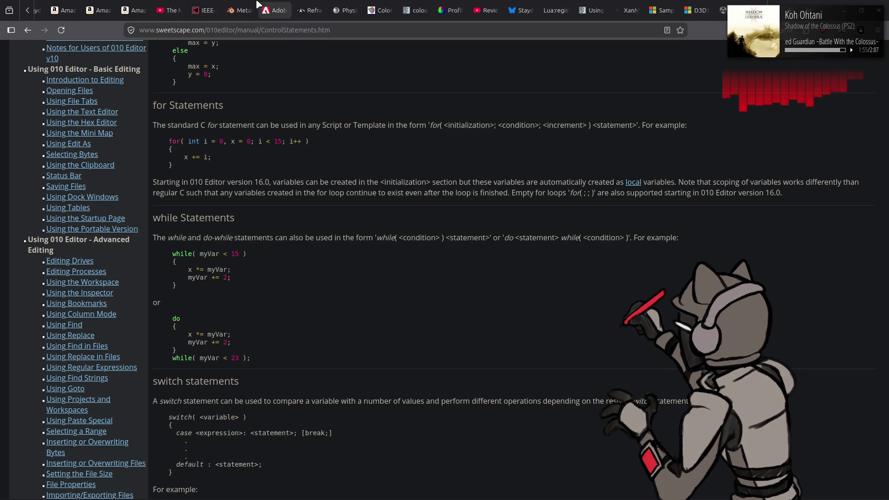
scroll(258, 6, up, 5)
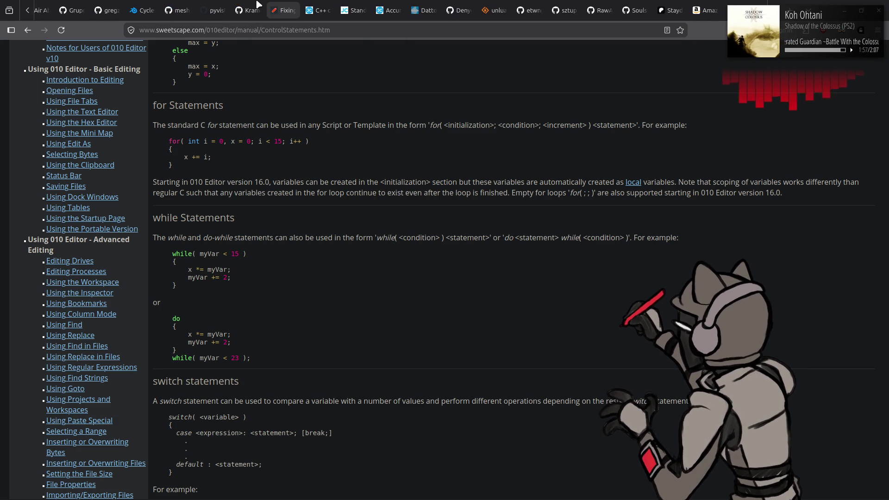
click(153, 6)
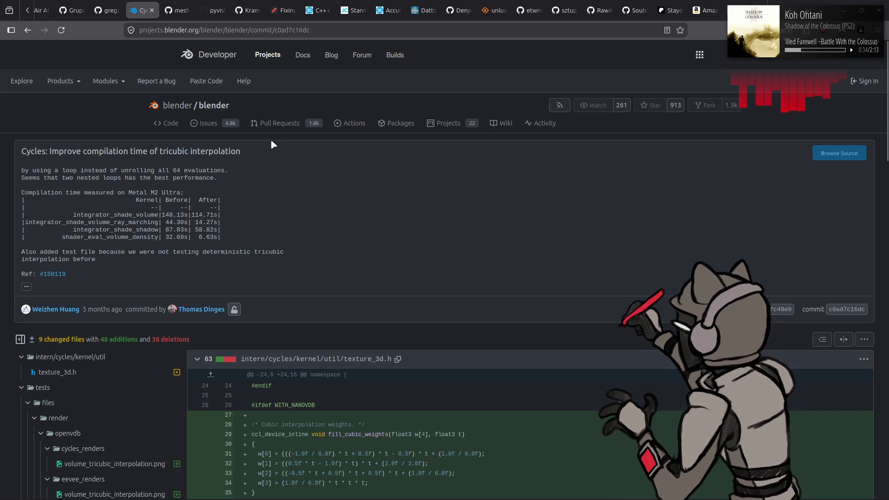
- Open the blender repository in a new tab and run a code search, mistyped as 'BCH'
middle_click(200, 106)
click(178, 10)
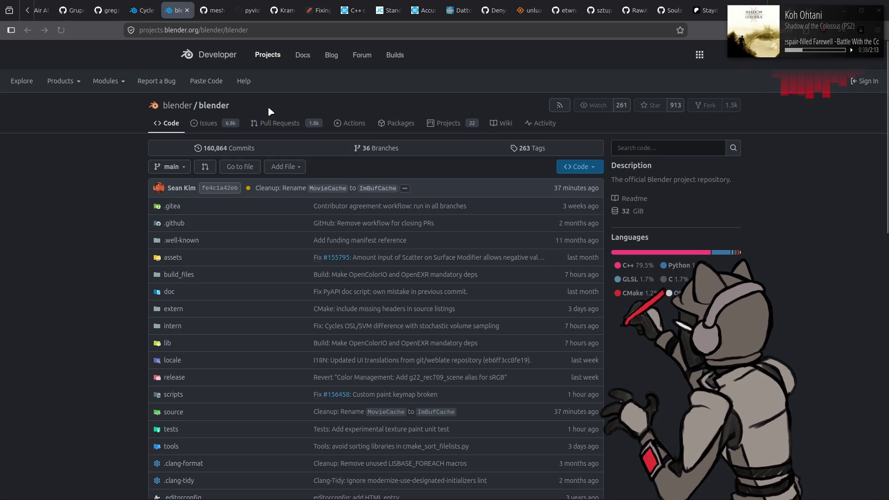
click(657, 147)
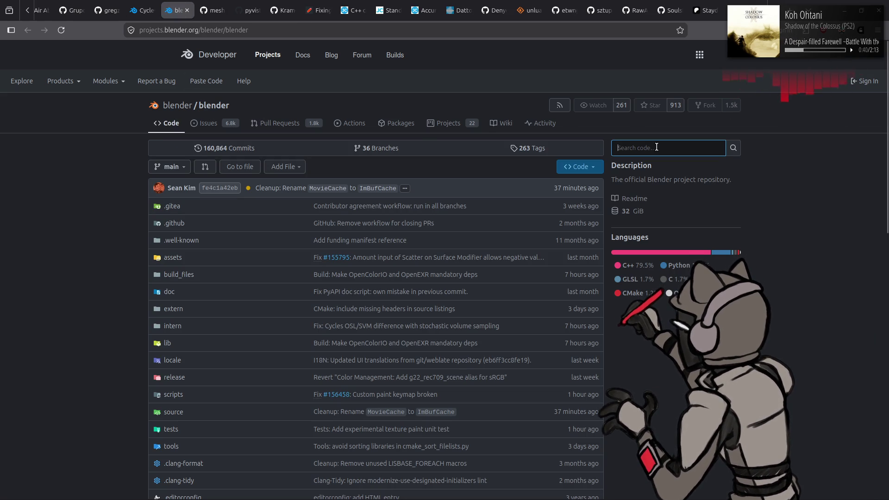
text(BCH)
key(Return)
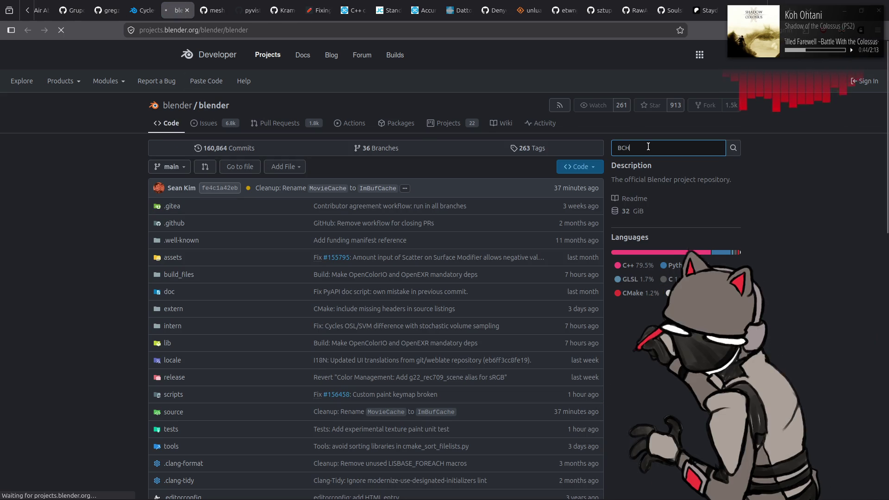
- Correct the code search to 'BVH', rerun it, and keep the Exact matching mode
key(alt+Left)
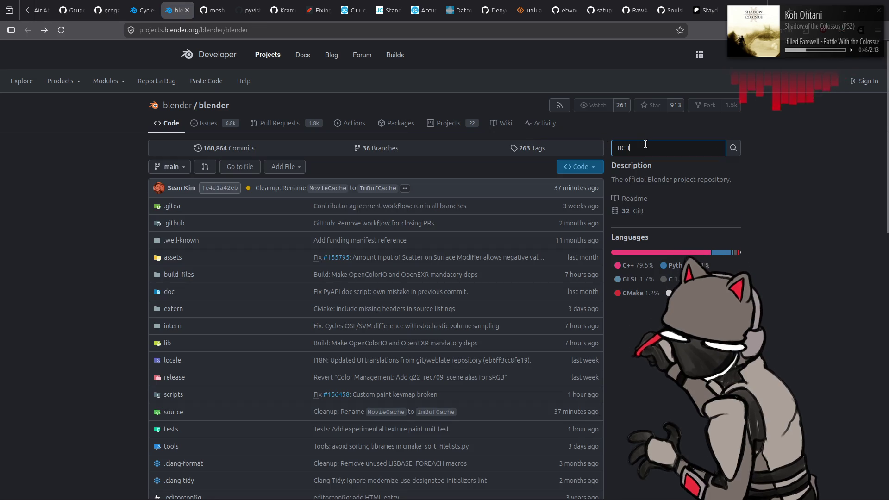
key(BackSpace)
key(BackSpace)
text(VH)
key(Return)
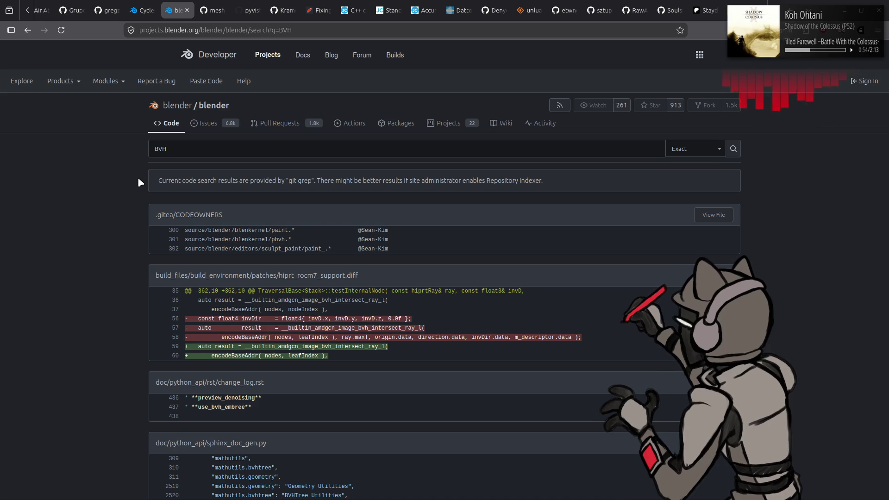
scroll(139, 178, down, 3)
scroll(141, 177, up, 3)
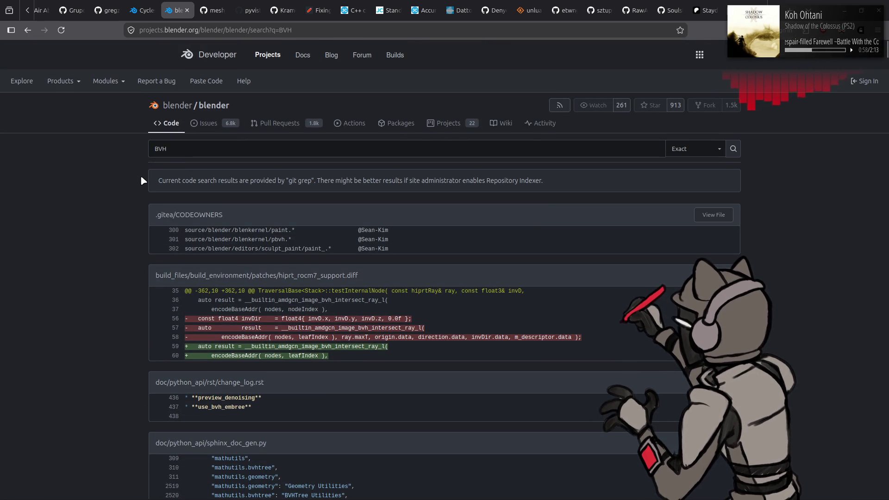
click(687, 148)
click(758, 175)
- Scroll the BVH results past the bullet2 CMakeLists and btDbvt.h matches to btQuantizedBvh.cpp
scroll(759, 175, down, 5)
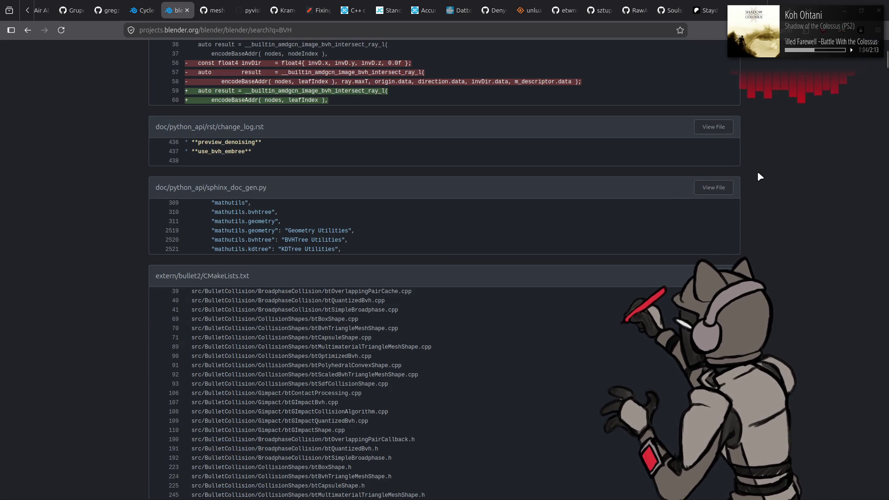
scroll(758, 176, down, 5)
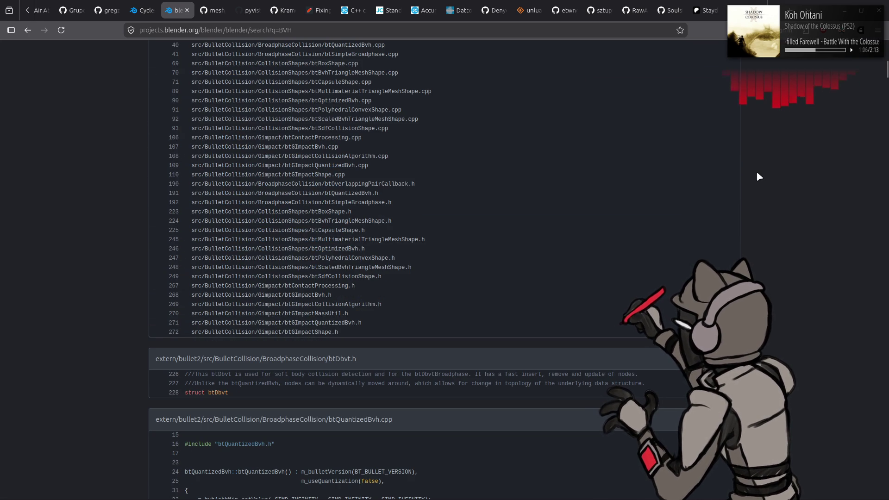
scroll(757, 175, down, 1)
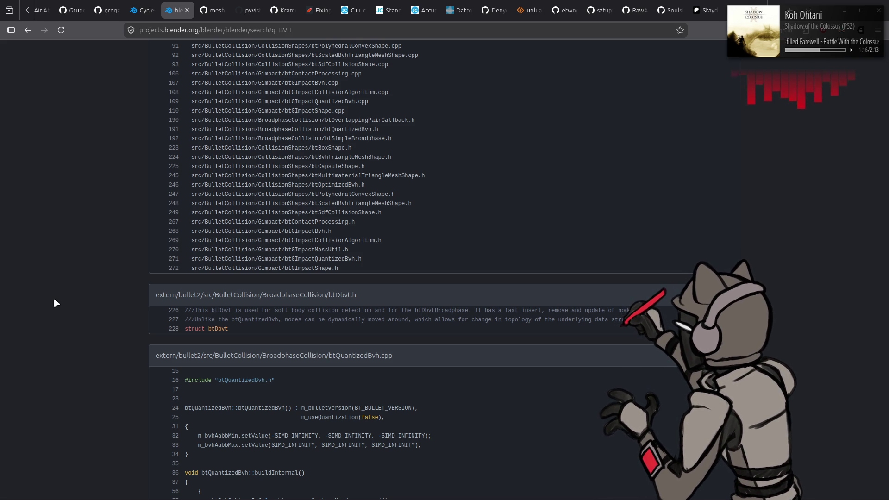
scroll(55, 299, down, 2)
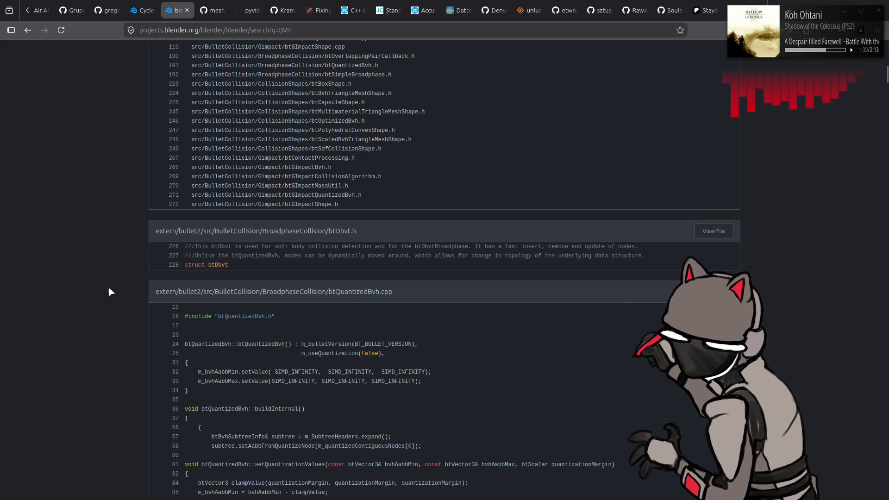
scroll(109, 289, down, 4)
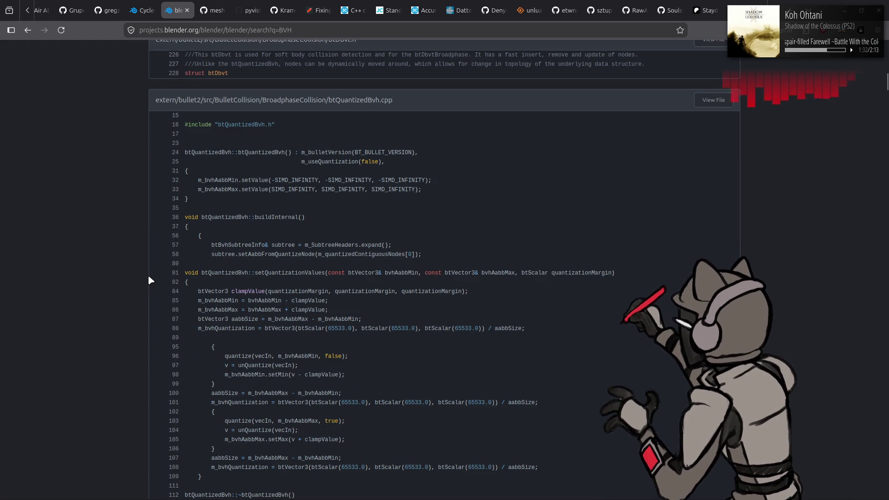
- Scroll through btQuantizedBvh.cpp to its stackless traversal code, lines 442–742
scroll(180, 269, down, 1)
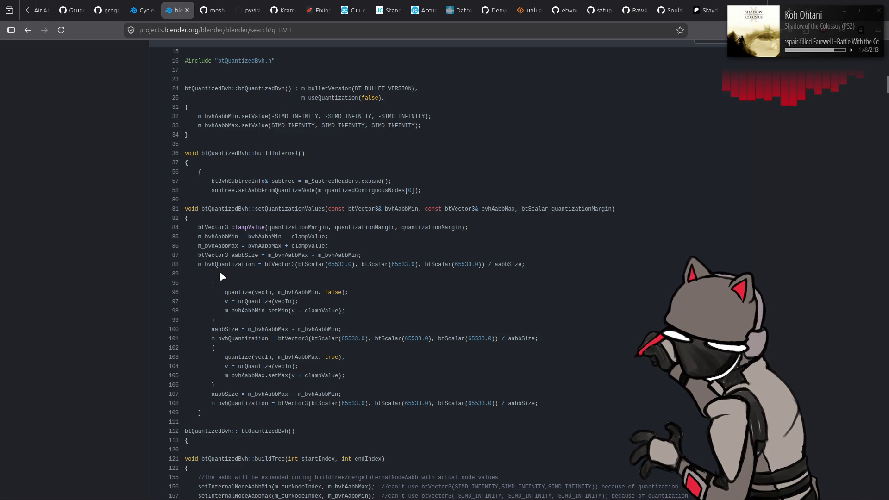
scroll(221, 274, down, 5)
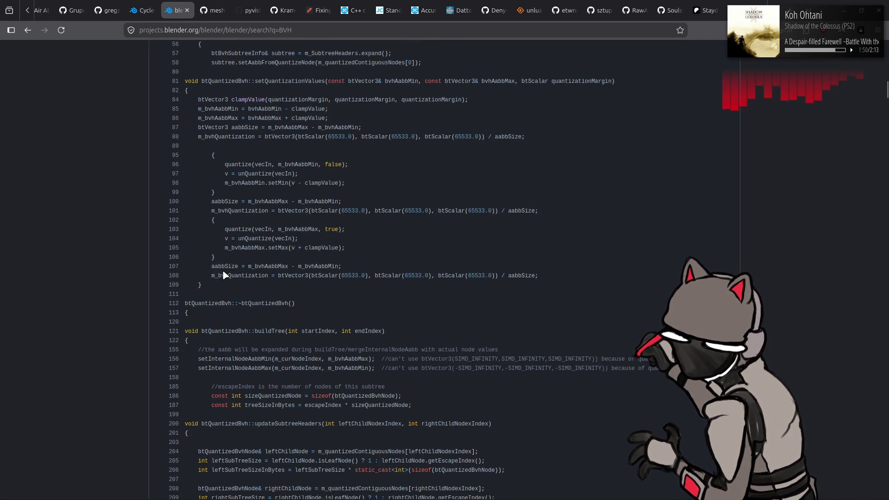
scroll(223, 274, down, 1)
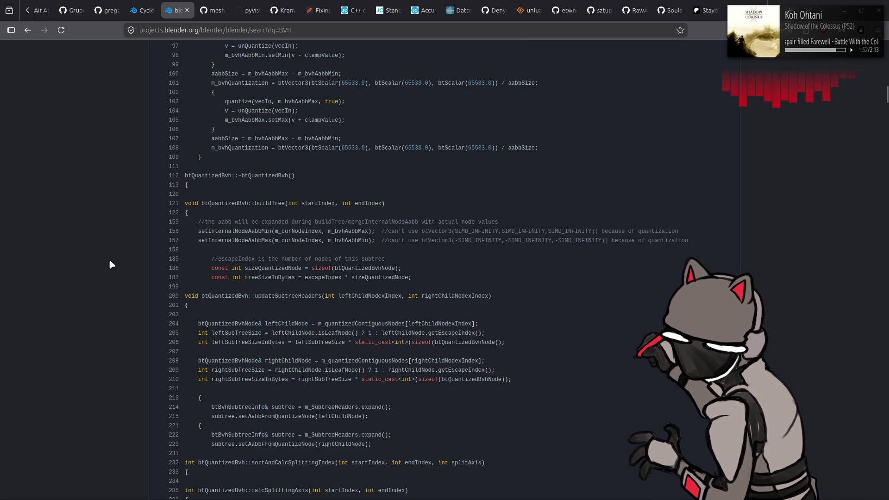
scroll(110, 261, down, 2)
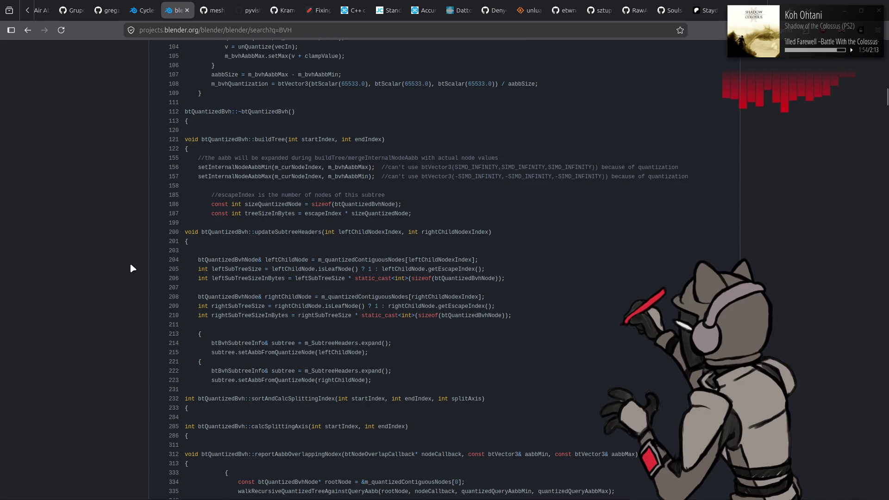
scroll(129, 267, down, 4)
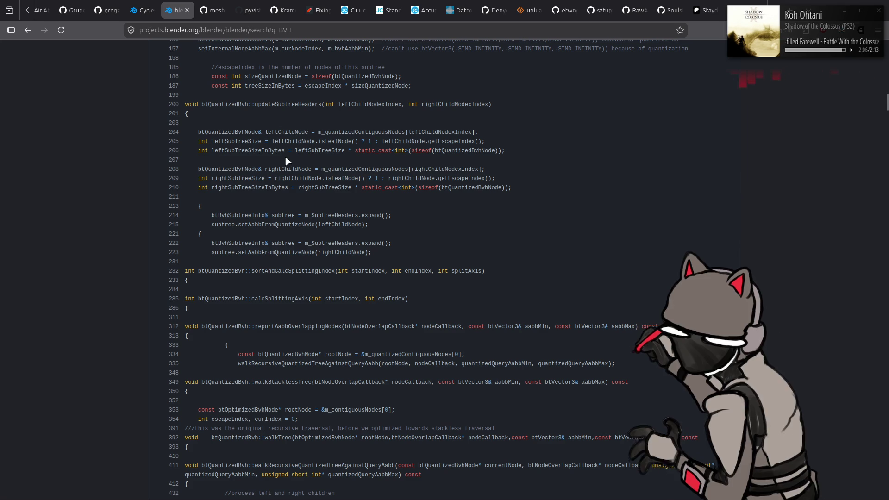
scroll(286, 158, up, 5)
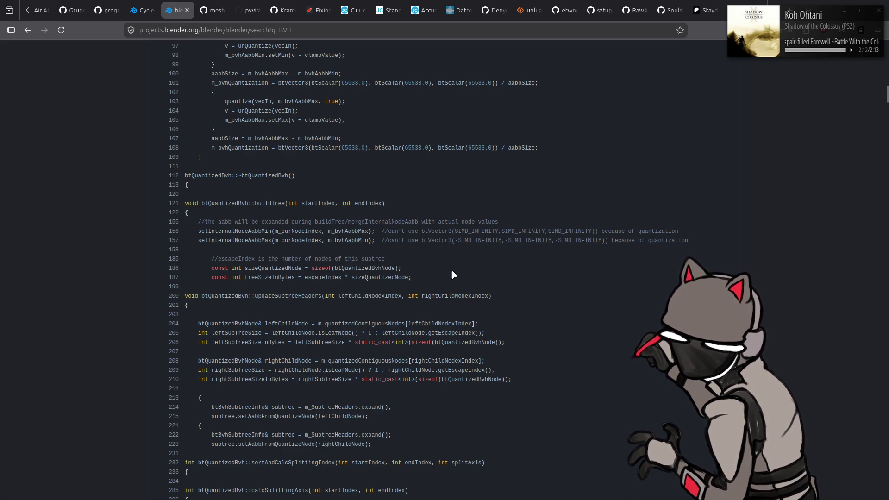
scroll(448, 265, down, 5)
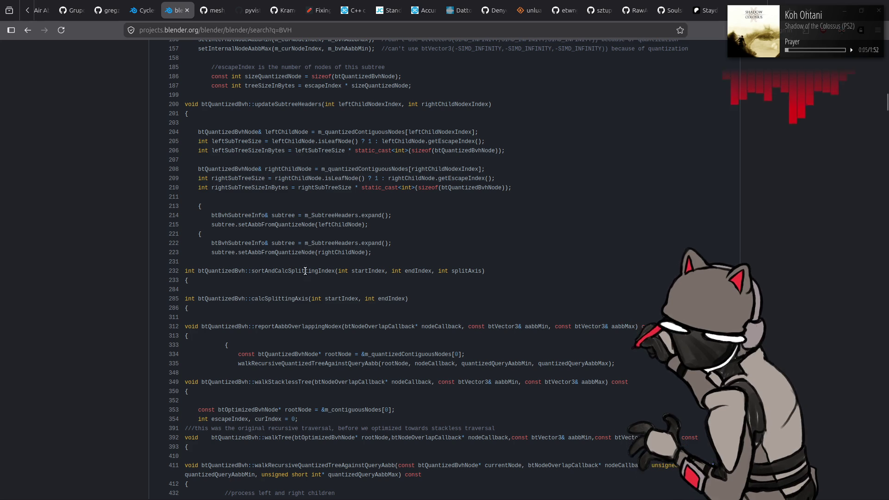
scroll(328, 271, down, 10)
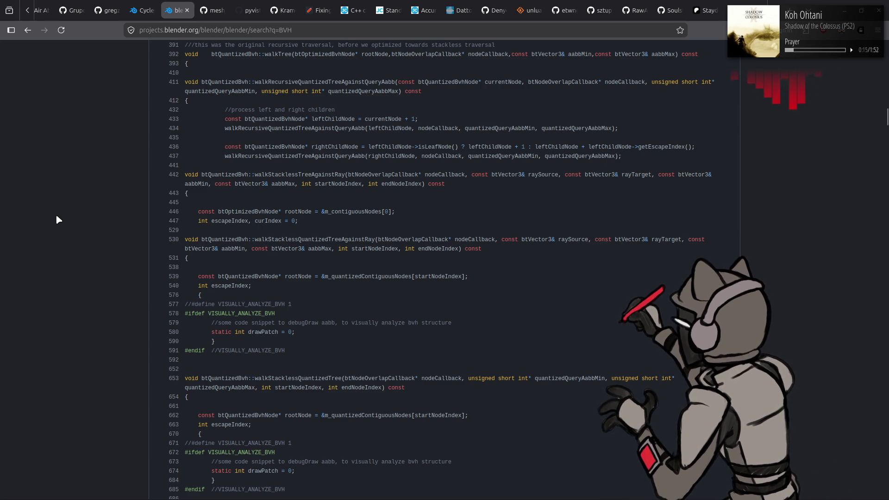
scroll(56, 215, down, 5)
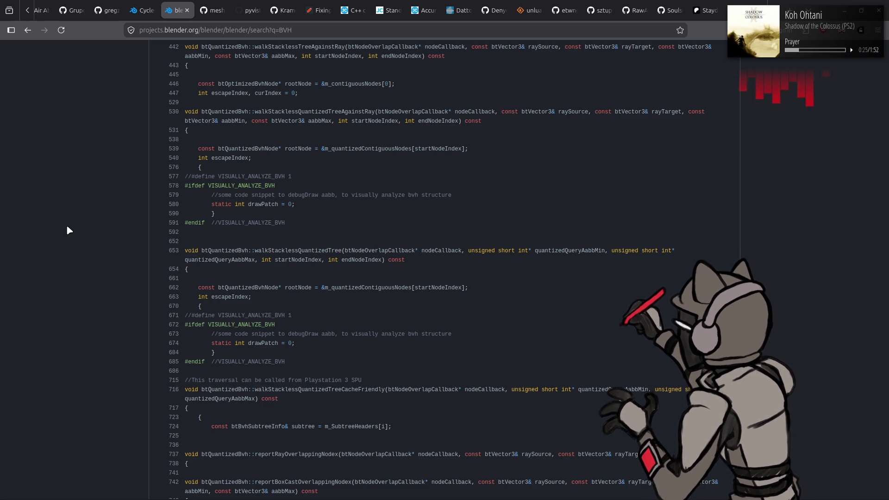
scroll(67, 231, down, 3)
- Highlight the Playstation 3 SPU comment on line 715, clear it, and keep scrolling
drag(198, 317, 372, 322)
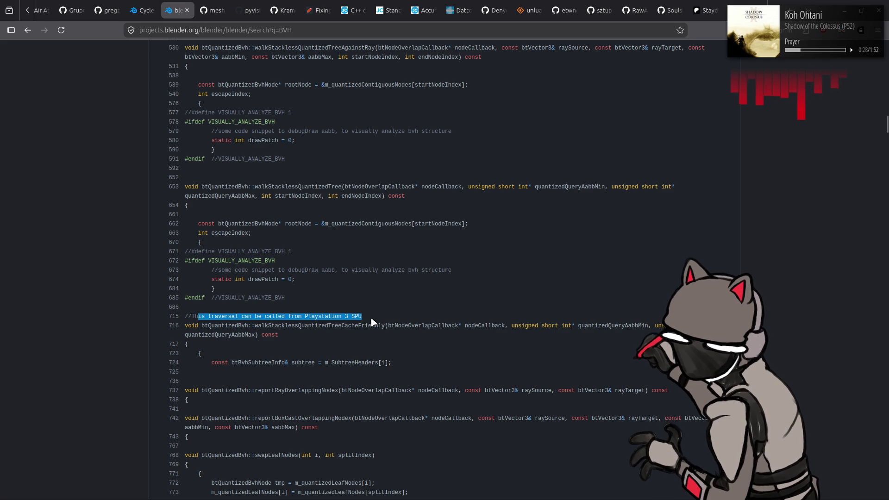
click(100, 298)
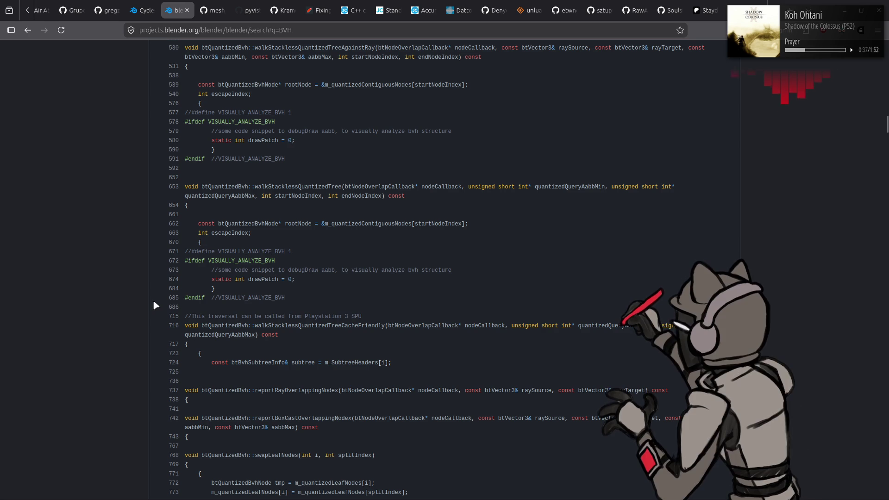
scroll(153, 301, down, 3)
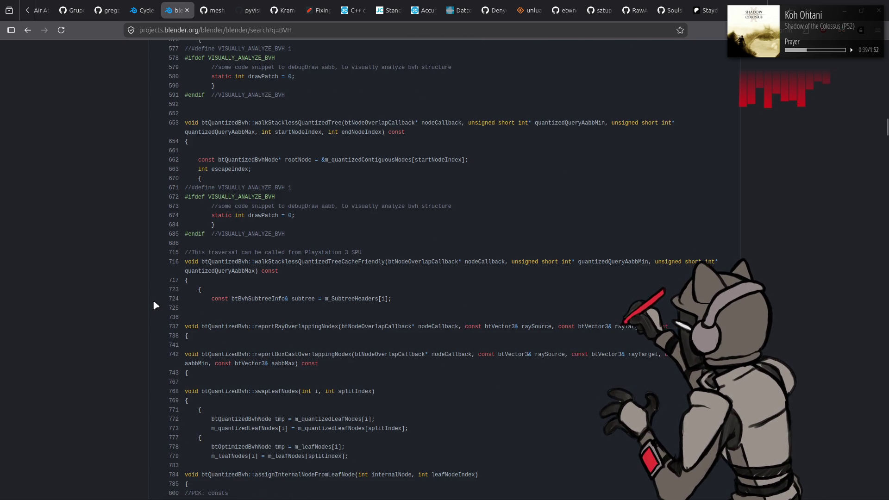
scroll(154, 303, down, 3)
scroll(154, 303, down, 3)
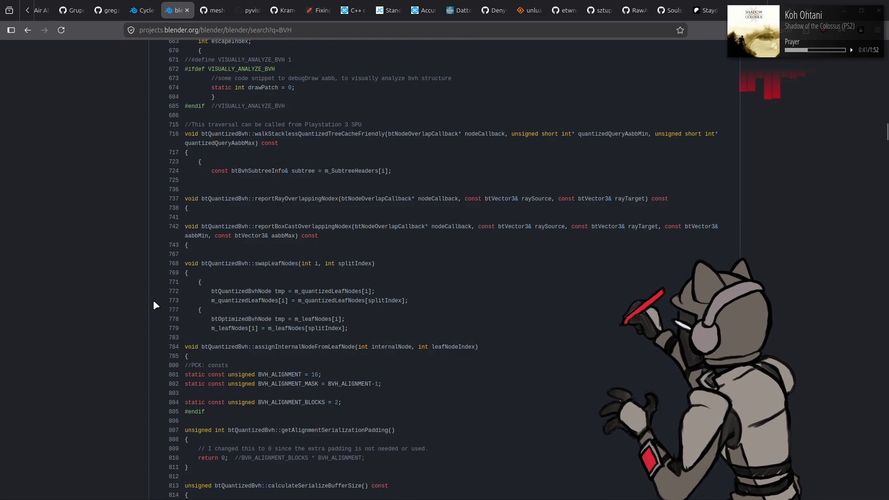
- Scroll down to btQuantizedBvh.cpp's deSerializeDouble and serialize functions and btQuantizedBvh.h
scroll(156, 305, down, 6)
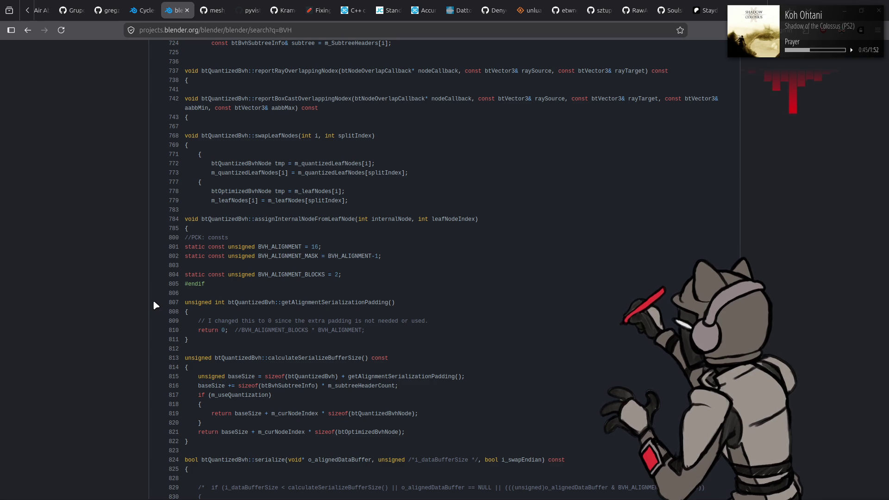
scroll(154, 304, down, 3)
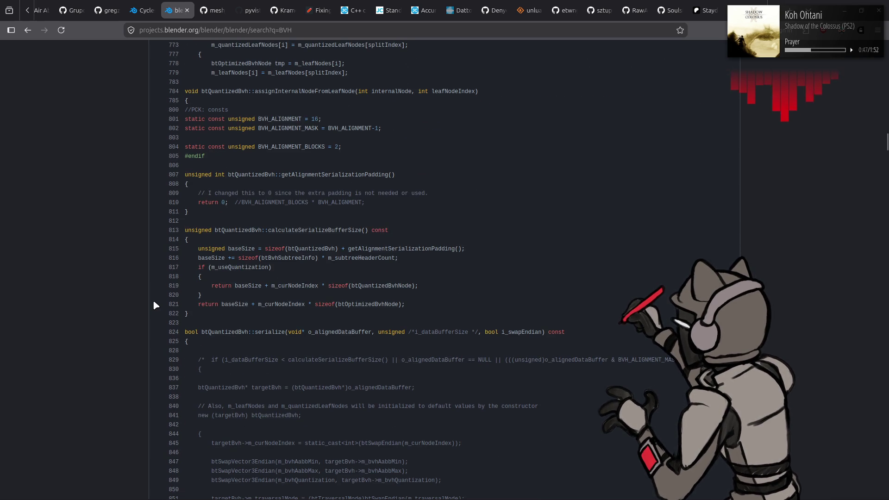
scroll(153, 301, down, 5)
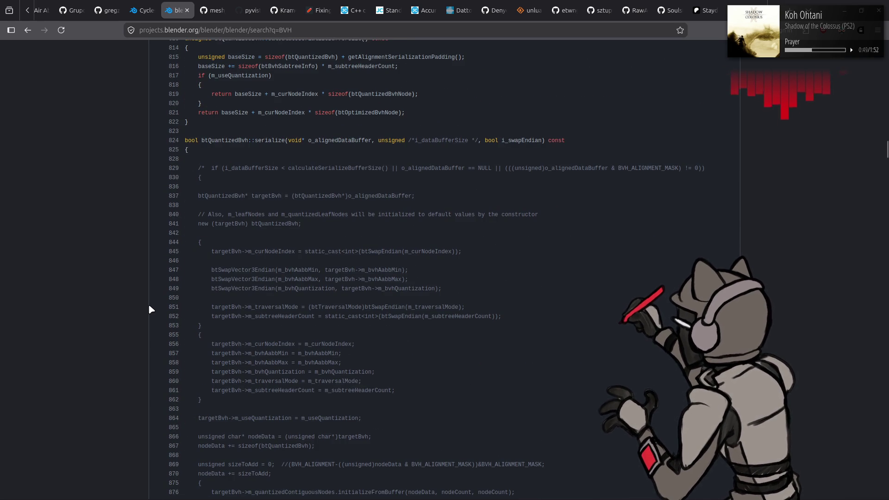
scroll(148, 294, down, 6)
scroll(141, 285, down, 10)
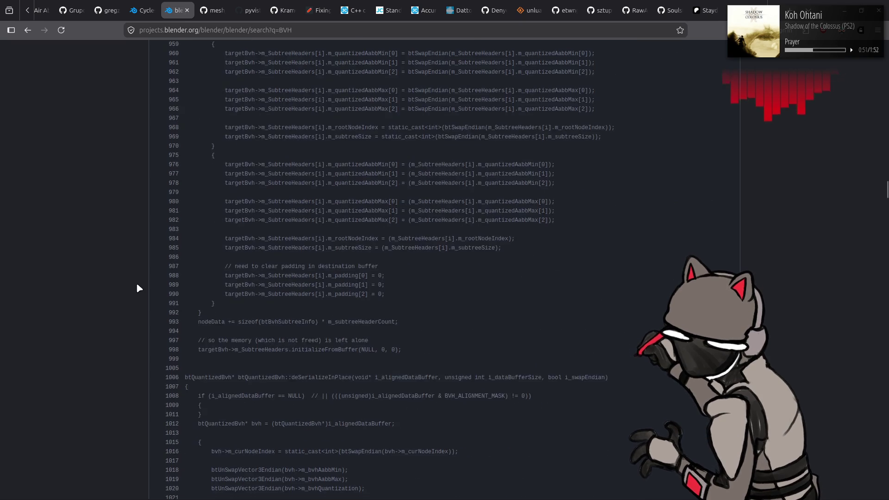
scroll(137, 288, down, 10)
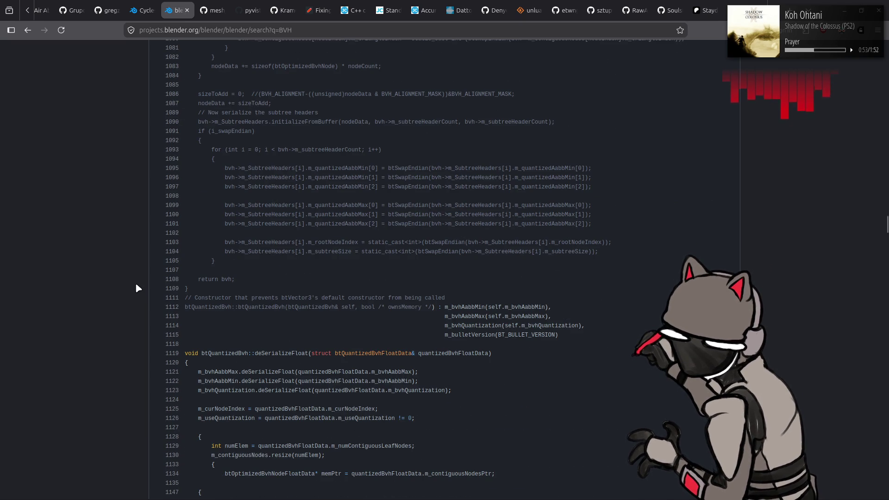
scroll(136, 287, down, 4)
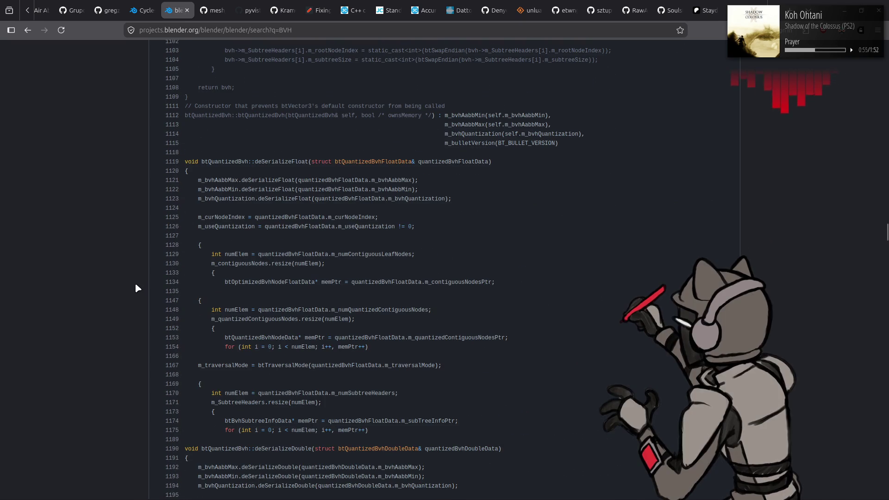
scroll(136, 288, down, 3)
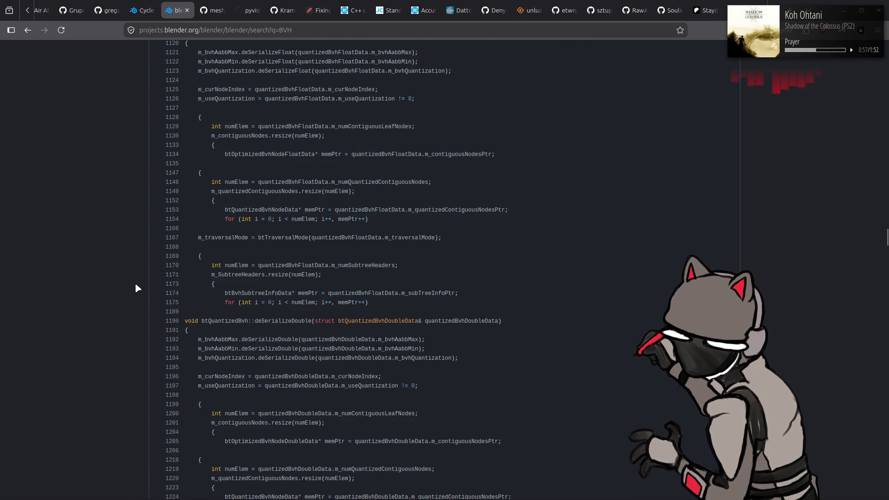
scroll(136, 288, down, 3)
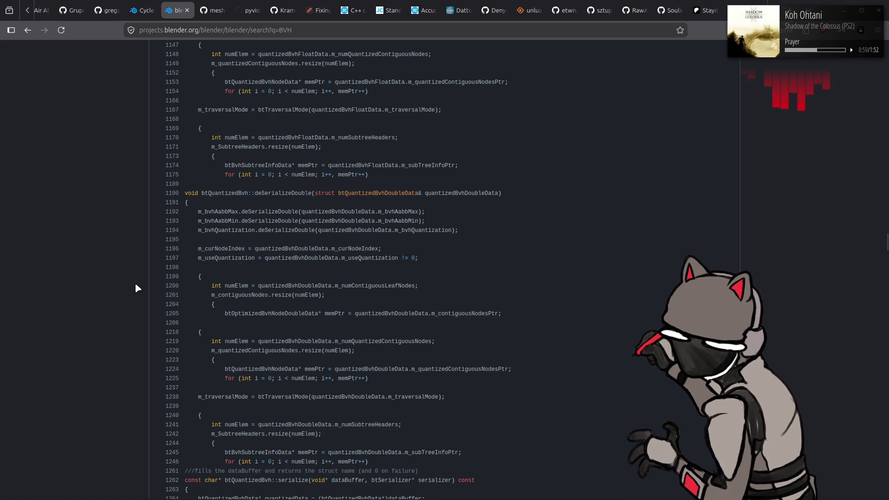
scroll(136, 288, down, 3)
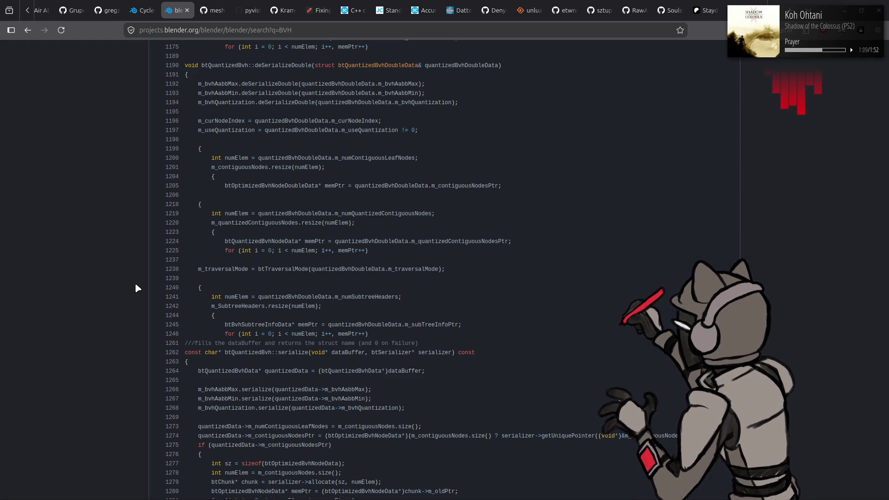
scroll(137, 288, down, 9)
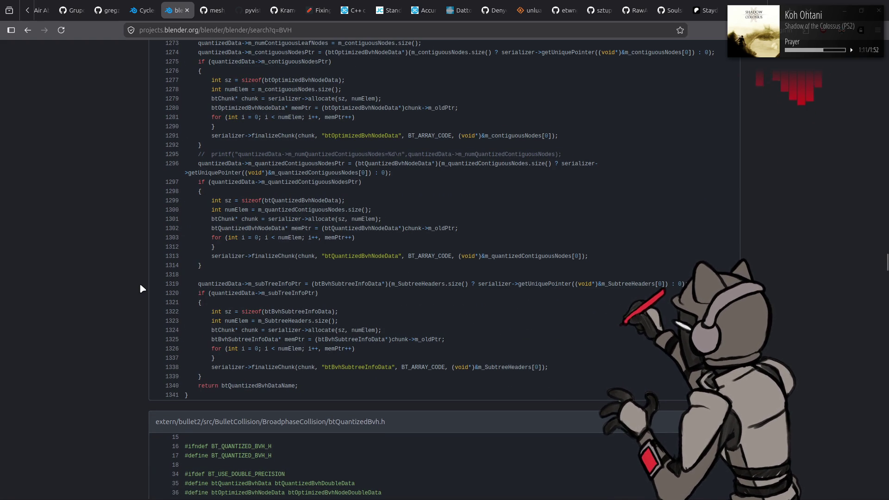
scroll(139, 283, down, 6)
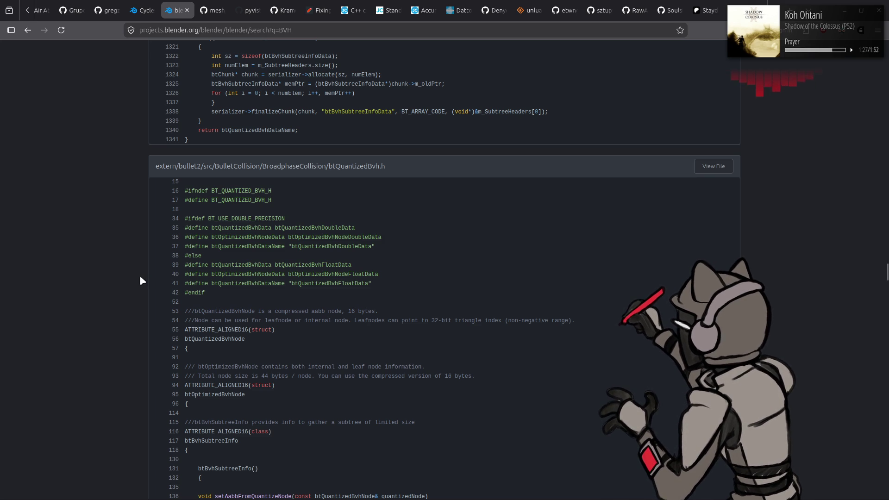
scroll(138, 273, down, 4)
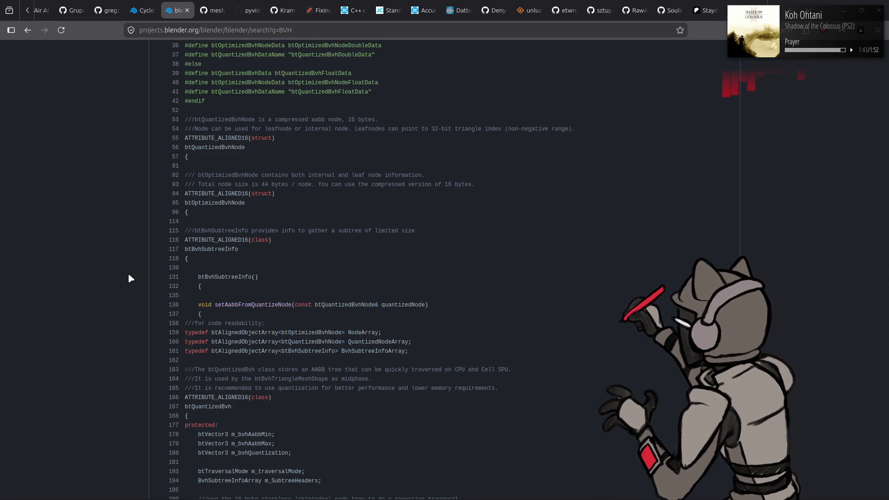
scroll(129, 275, down, 5)
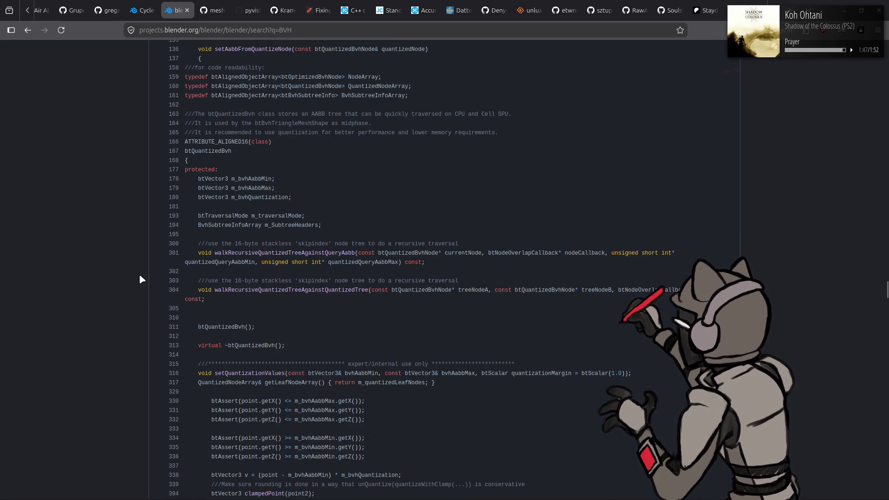
scroll(140, 275, down, 5)
scroll(140, 275, down, 3)
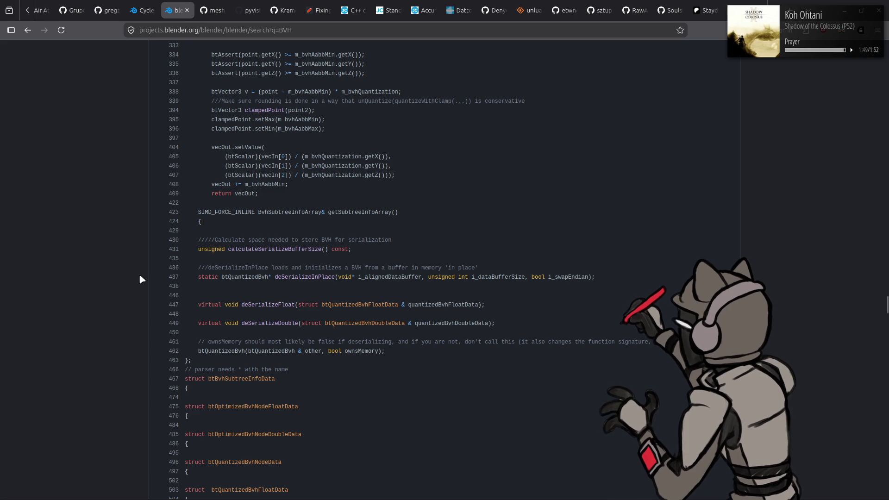
scroll(139, 275, down, 15)
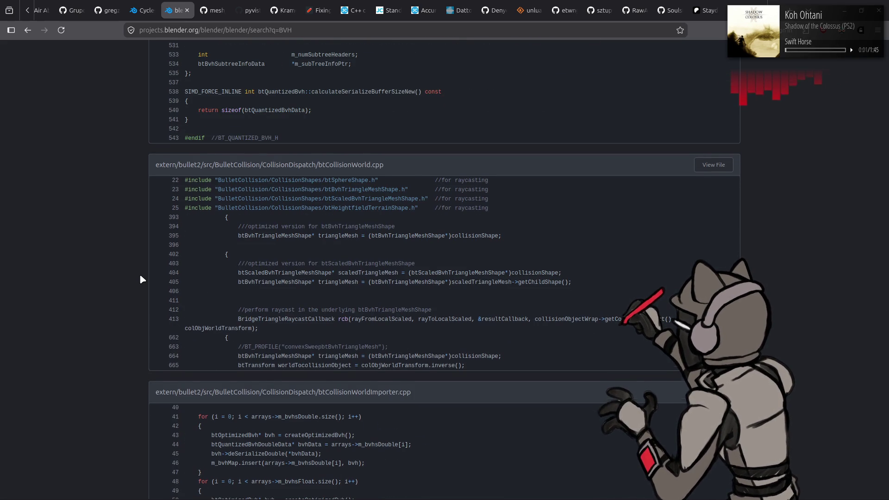
scroll(139, 273, down, 10)
scroll(139, 275, down, 10)
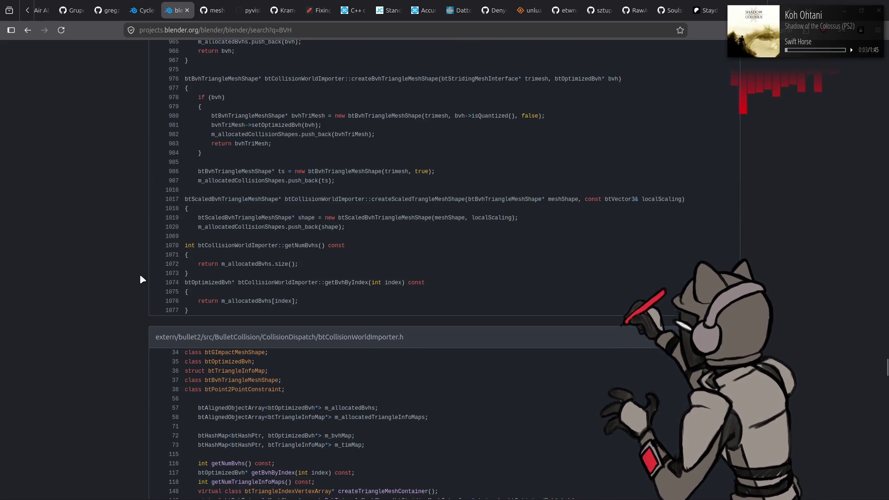
scroll(140, 274, up, 8)
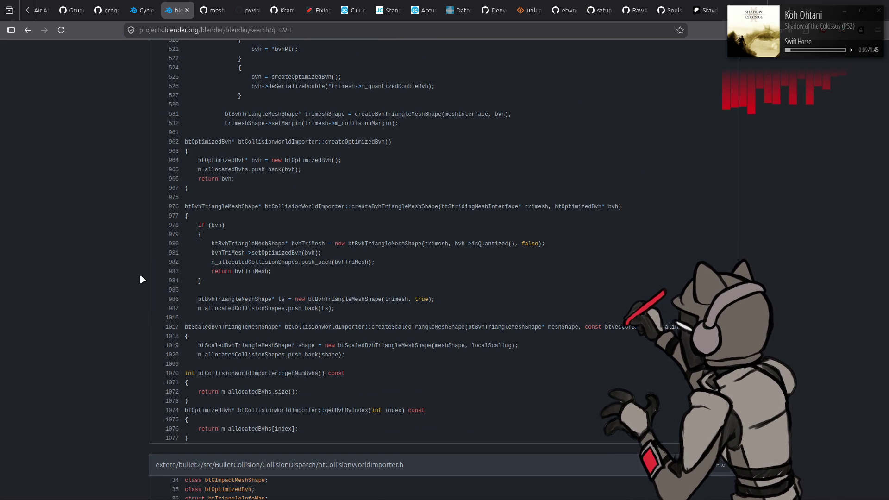
scroll(140, 273, down, 8)
scroll(140, 277, down, 7)
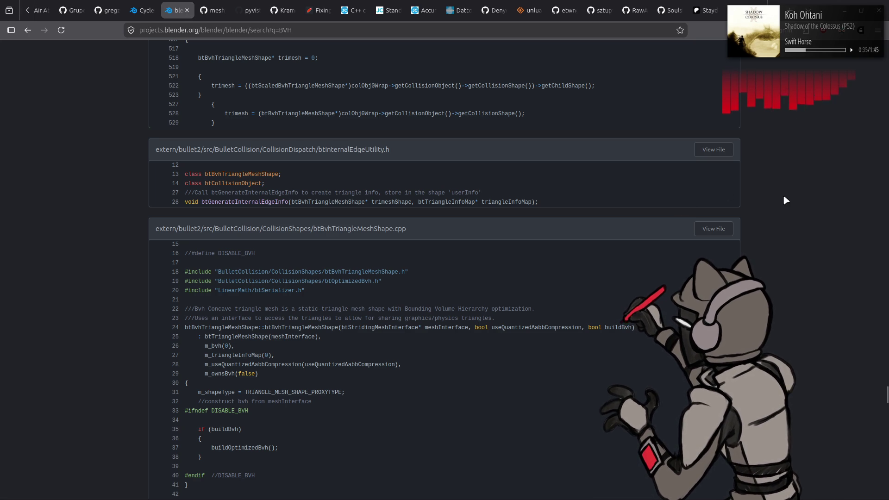
scroll(783, 196, down, 1)
- Scroll further down through the BVH code search results
scroll(783, 197, down, 4)
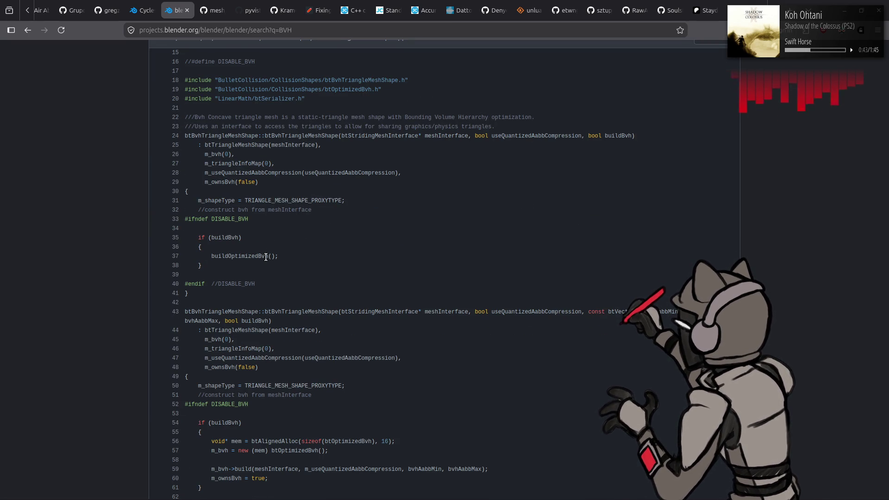
scroll(276, 202, down, 4)
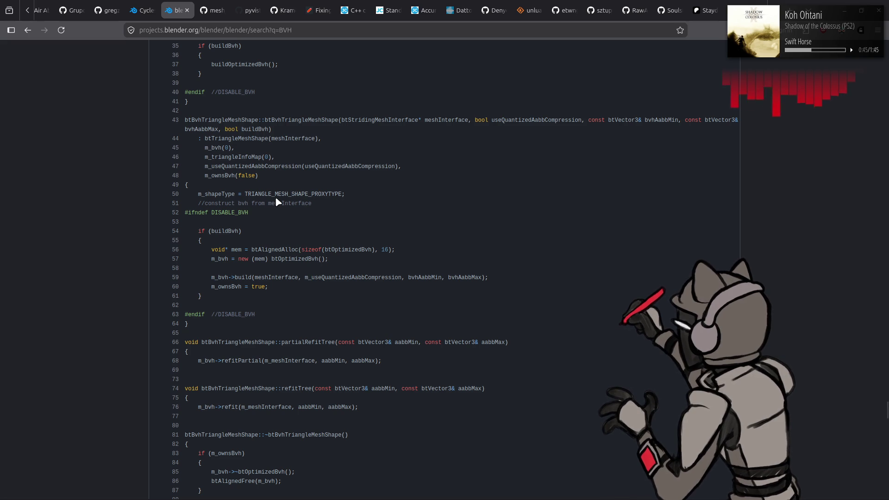
scroll(276, 202, down, 3)
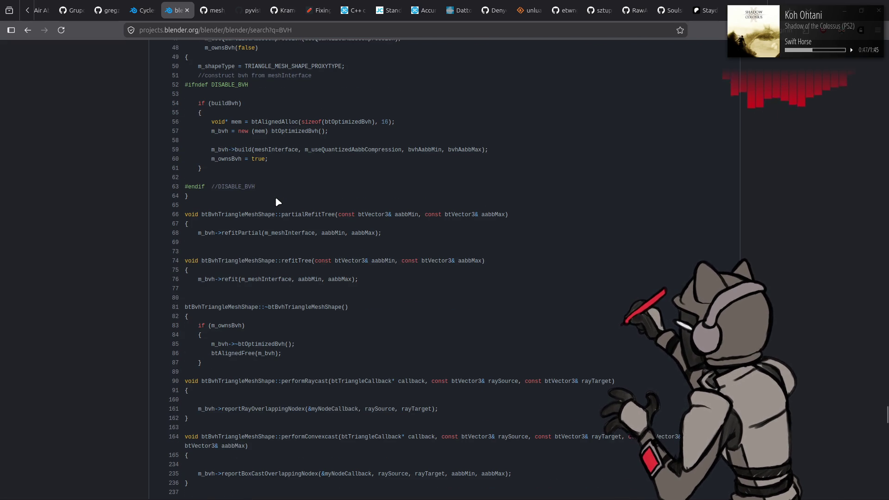
scroll(277, 202, down, 2)
scroll(277, 201, down, 1)
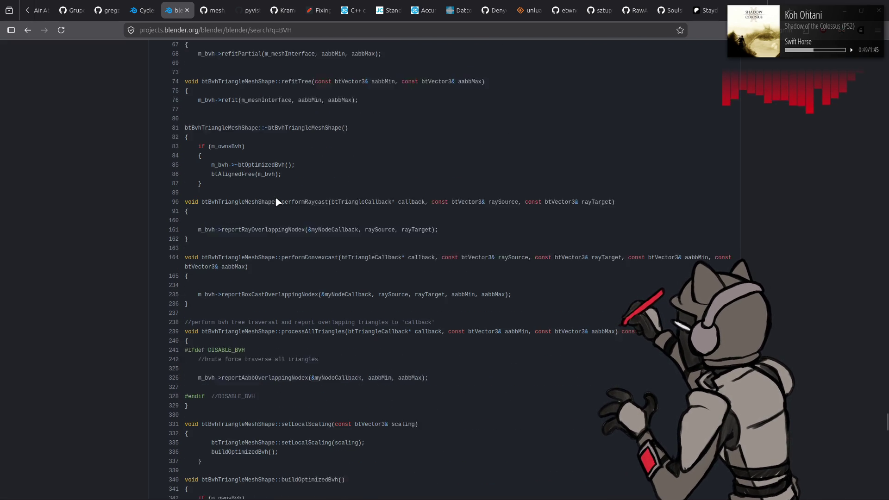
scroll(277, 202, down, 2)
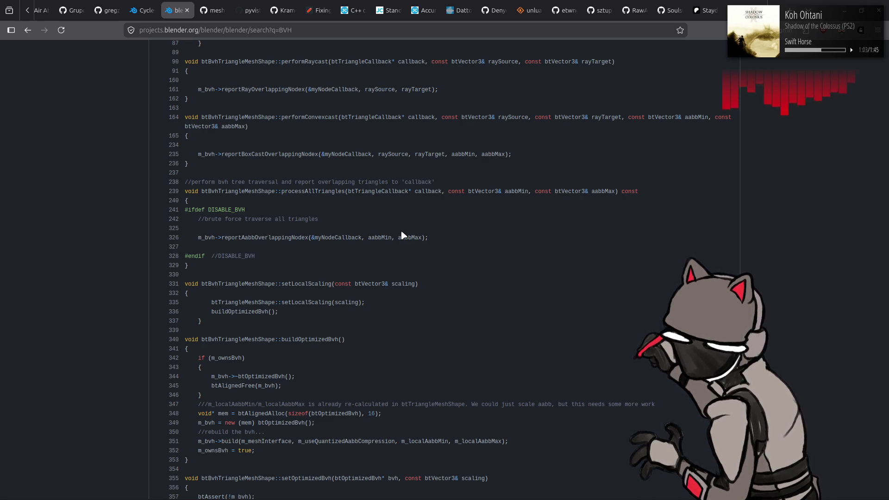
scroll(402, 235, down, 5)
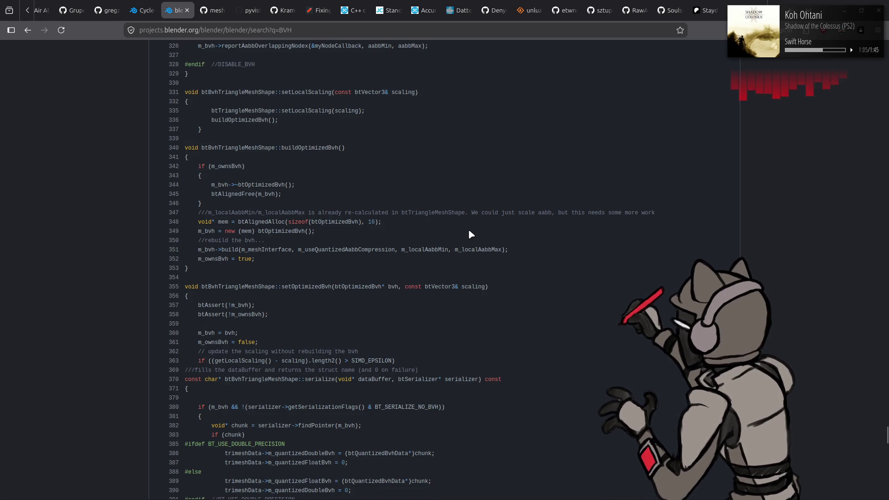
scroll(469, 231, down, 10)
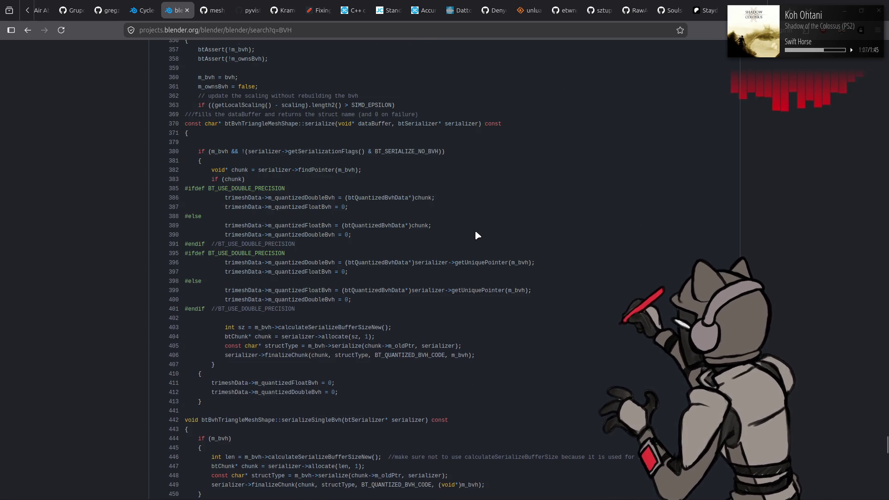
- Open btQuantizedBvh.cpp at line 285, calcSplittingAxis, in a new tab
scroll(477, 236, down, 5)
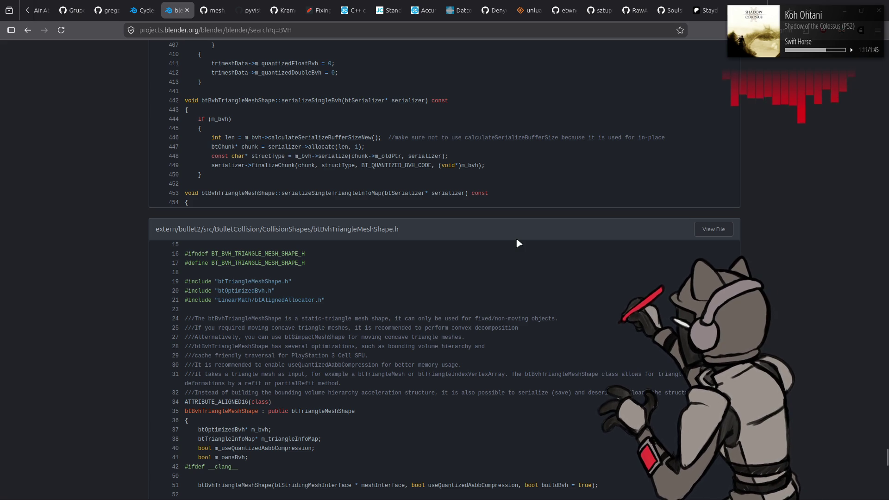
scroll(517, 243, down, 12)
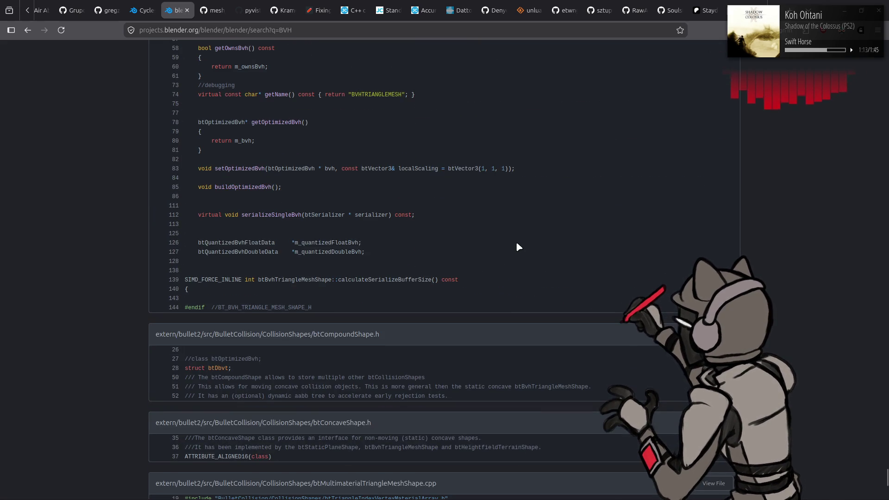
scroll(516, 246, down, 3)
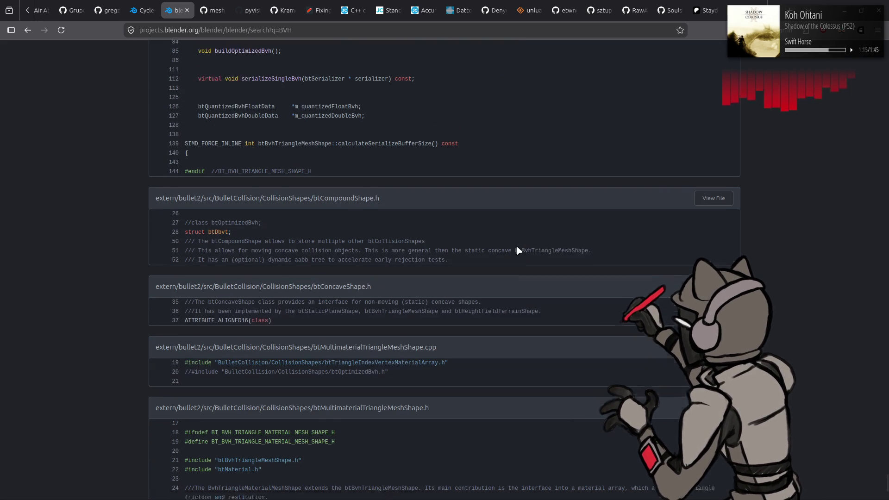
scroll(518, 250, down, 5)
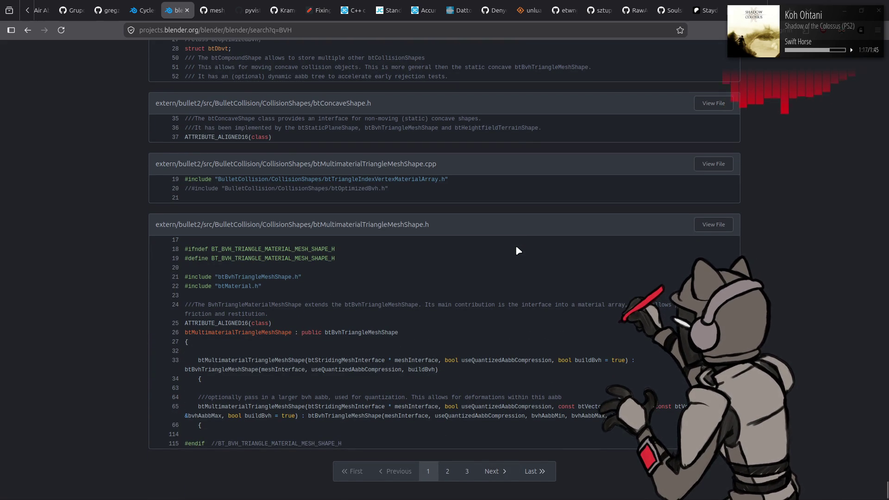
scroll(517, 250, up, 20)
scroll(515, 244, up, 20)
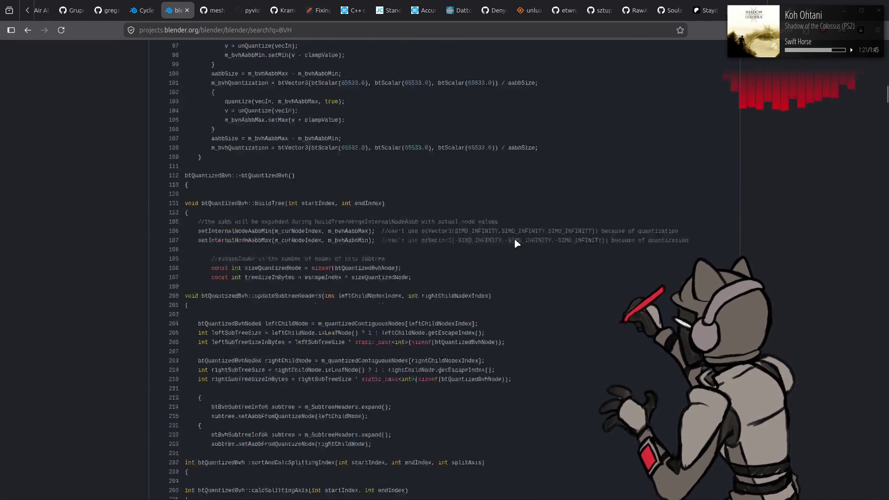
scroll(515, 243, down, 5)
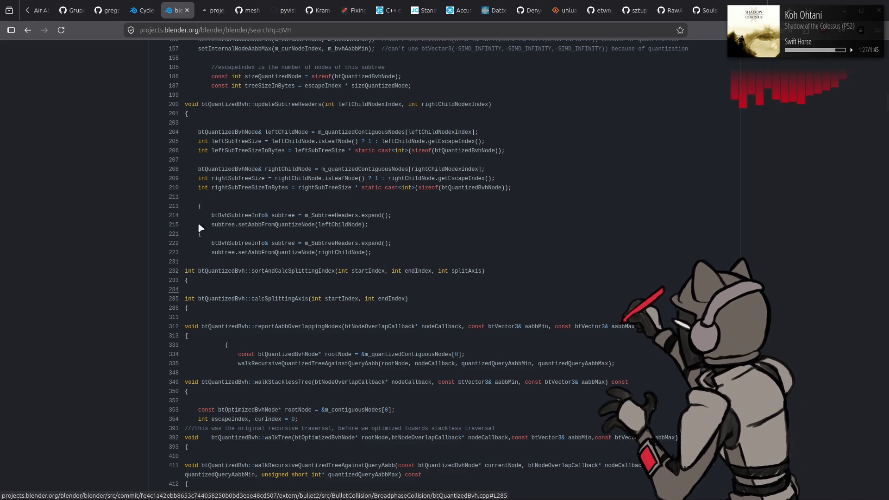
click(171, 303)
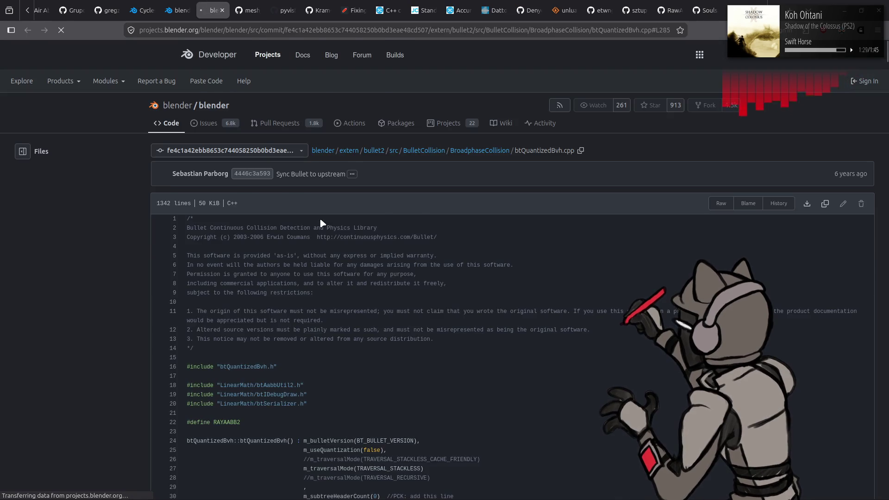
scroll(324, 199, up, 3)
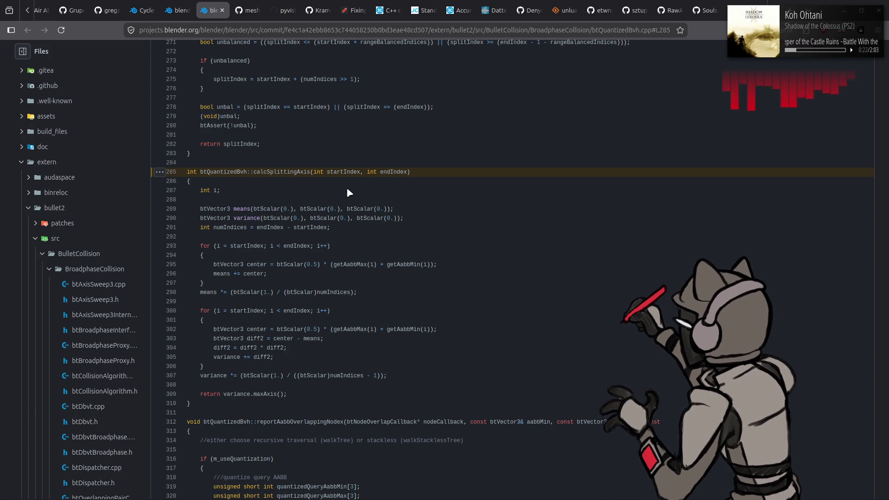
scroll(349, 192, up, 15)
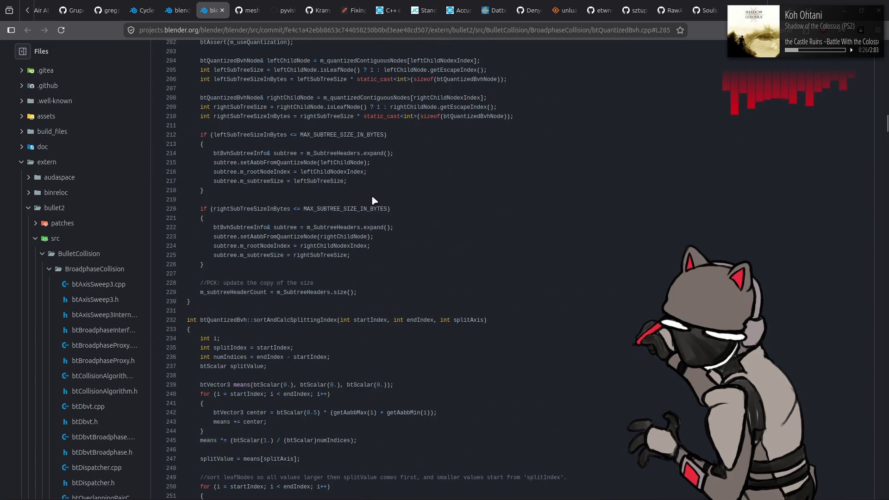
- Read sortAndCalcSplittingIndex's rangeBalancedIndices = numIndices / 3 fix, then switch to Blender
scroll(382, 232, down, 3)
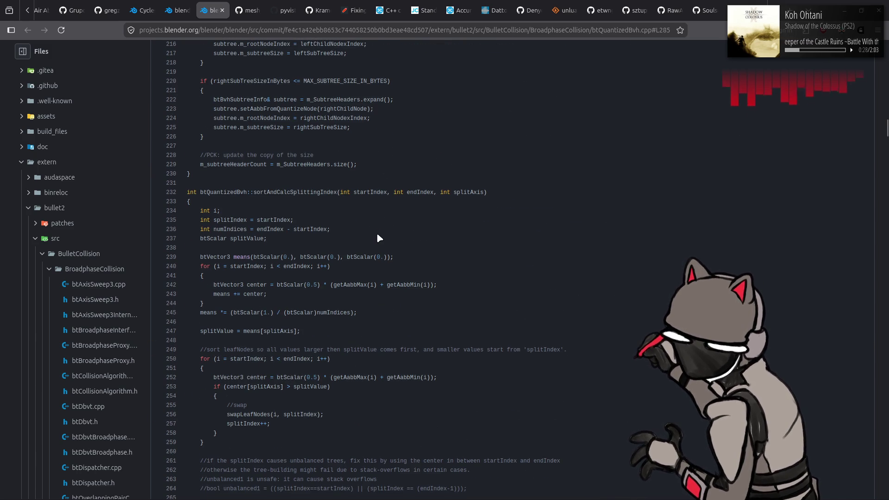
scroll(377, 237, down, 2)
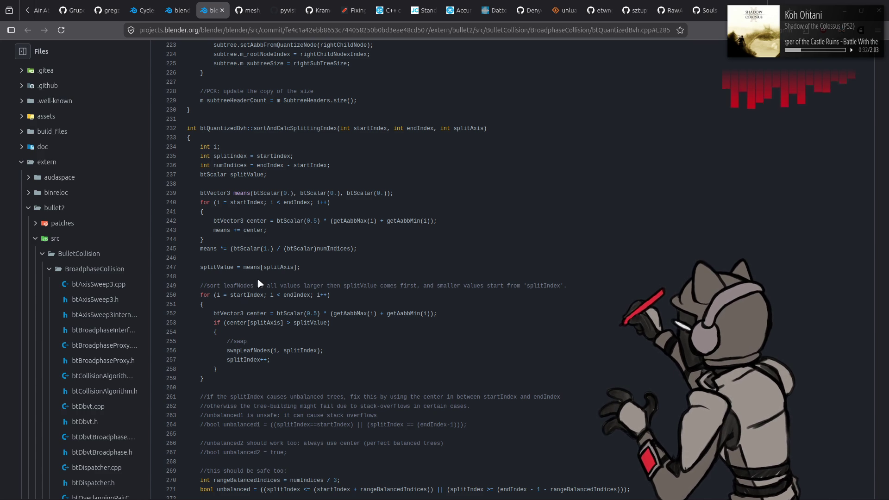
scroll(258, 283, down, 2)
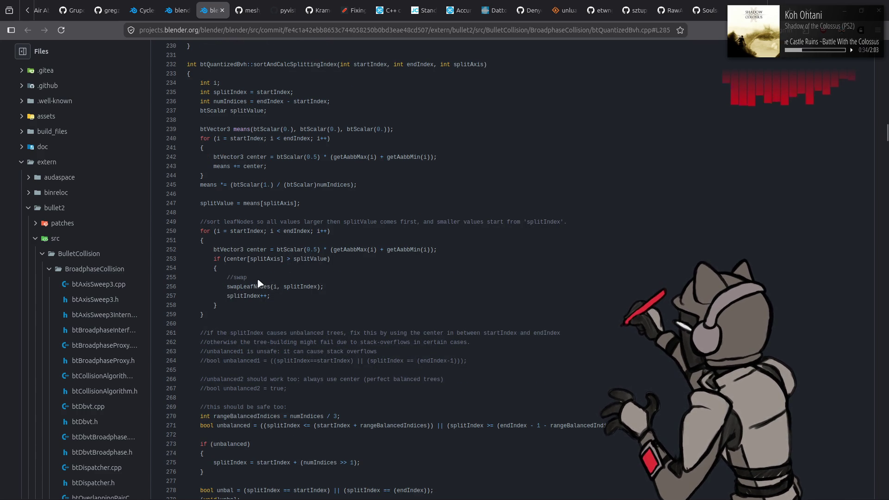
scroll(258, 282, down, 2)
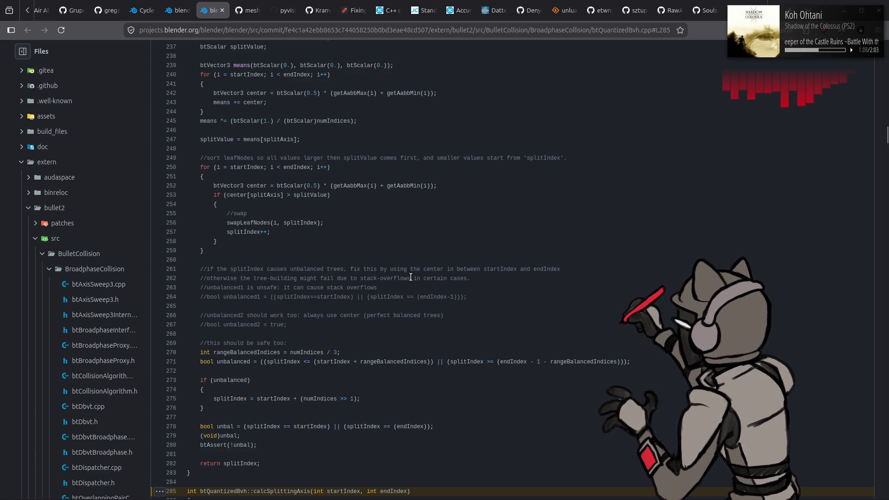
key(alt+Tab)
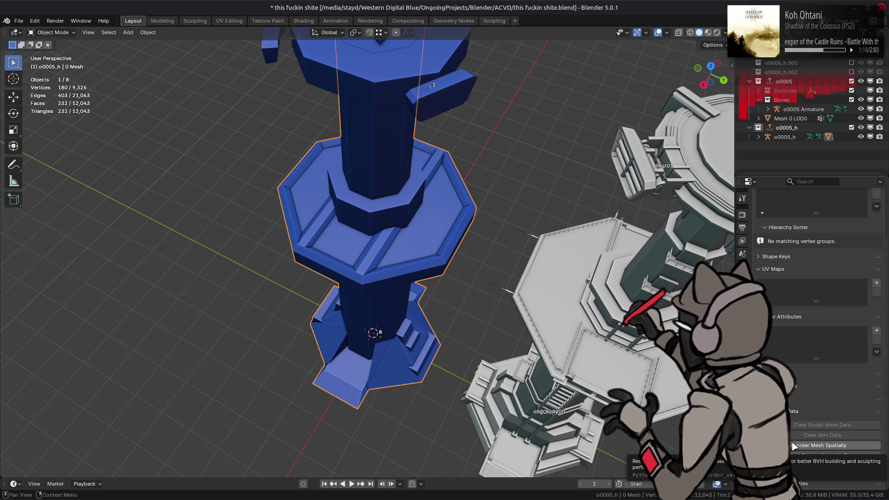
- Select the o0005_h collection, then reload the modified o0005_h test.hmd in 010 Editor
click(787, 127)
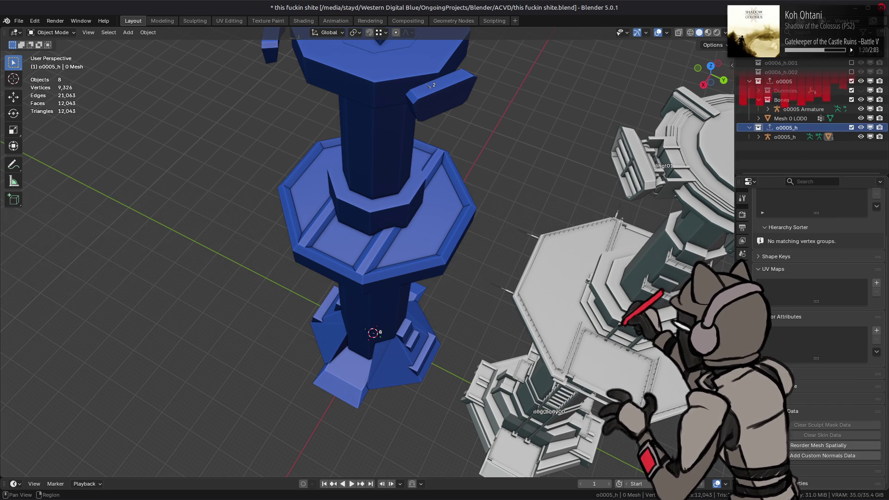
mouse_move(324, 498)
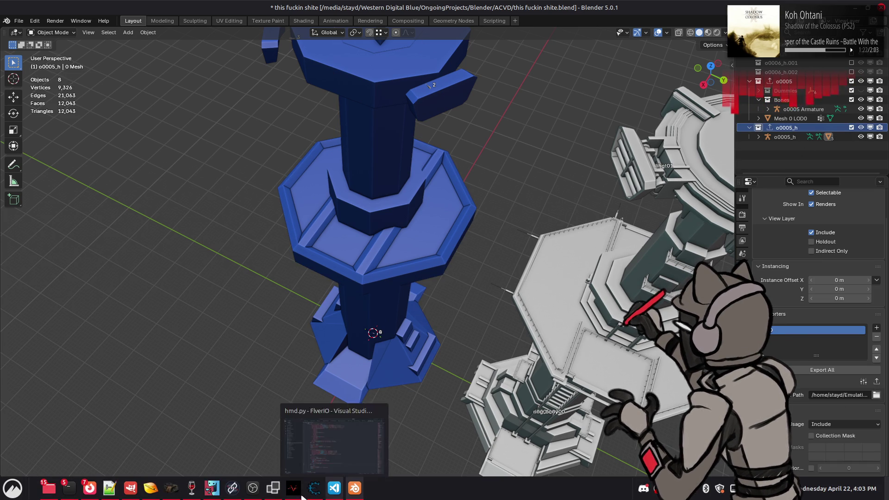
click(152, 488)
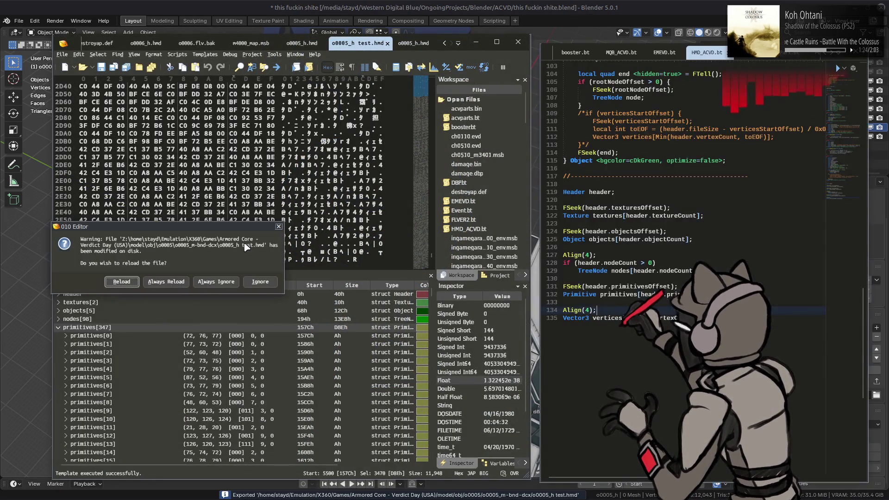
click(121, 282)
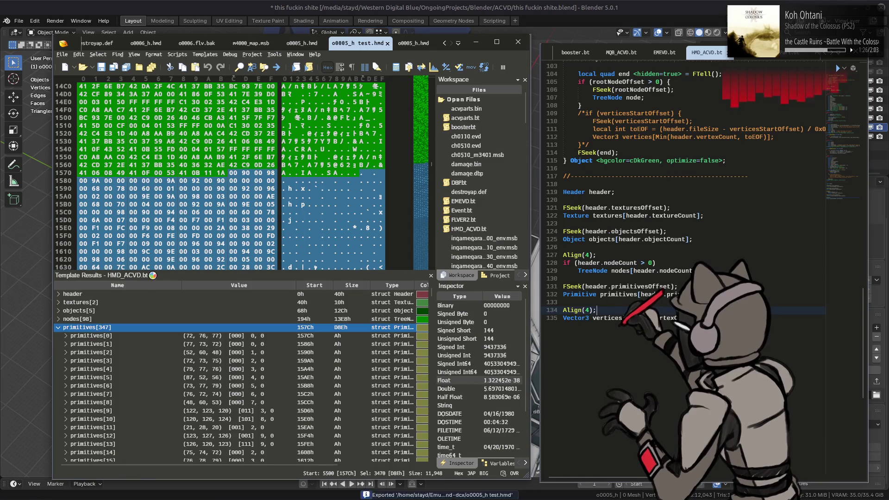
- Inspect objects[5] and nodes[98] in Template Results, then return to Blender's mesh data settings
click(58, 327)
click(59, 319)
click(104, 310)
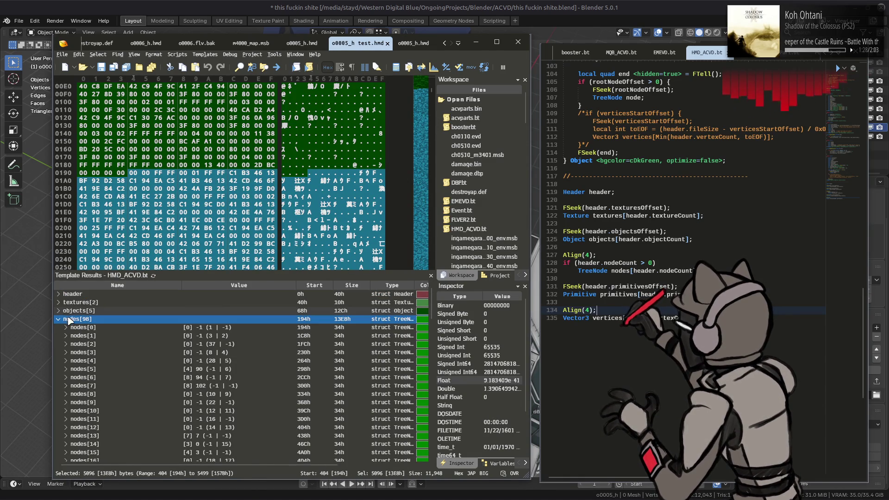
click(103, 319)
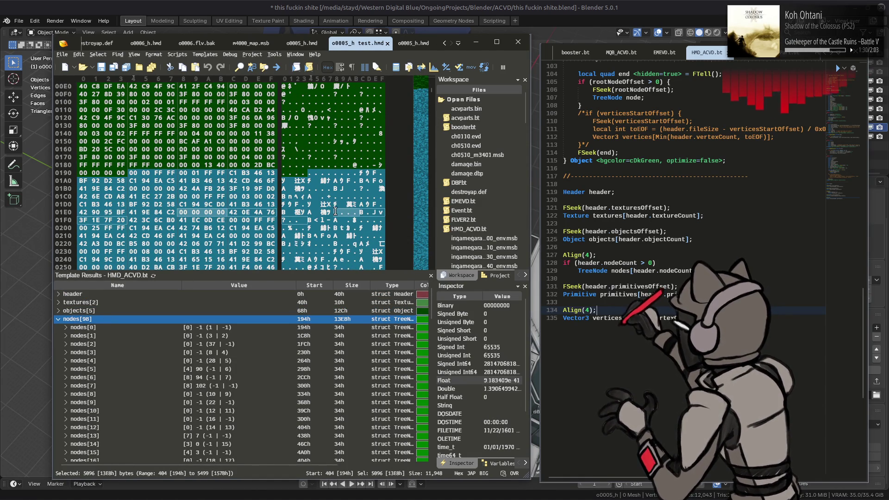
key(alt+Tab)
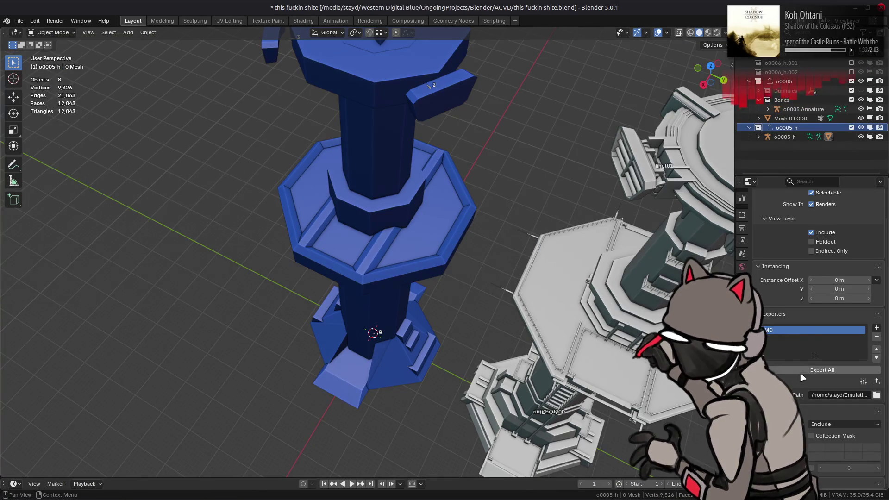
click(742, 356)
- Select and frame the blue tower, then spatially reorder its mesh's faces and vertices
scroll(815, 324, down, 5)
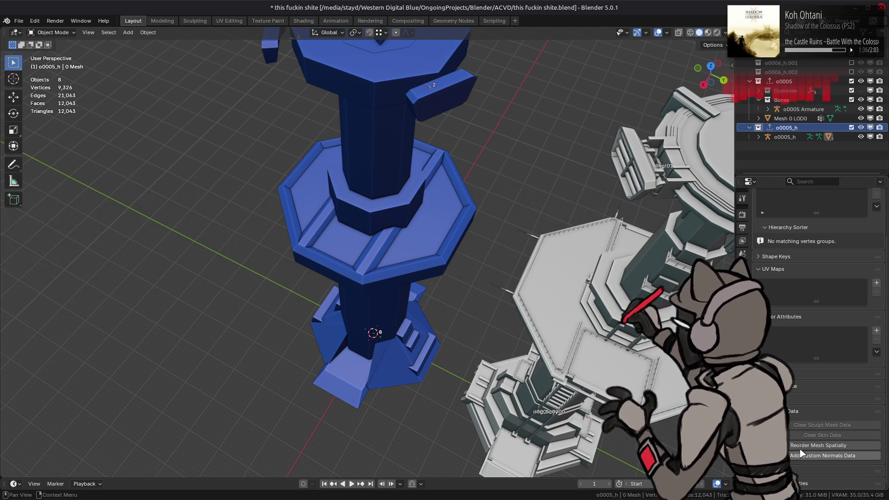
click(418, 217)
key(KP_Decimal)
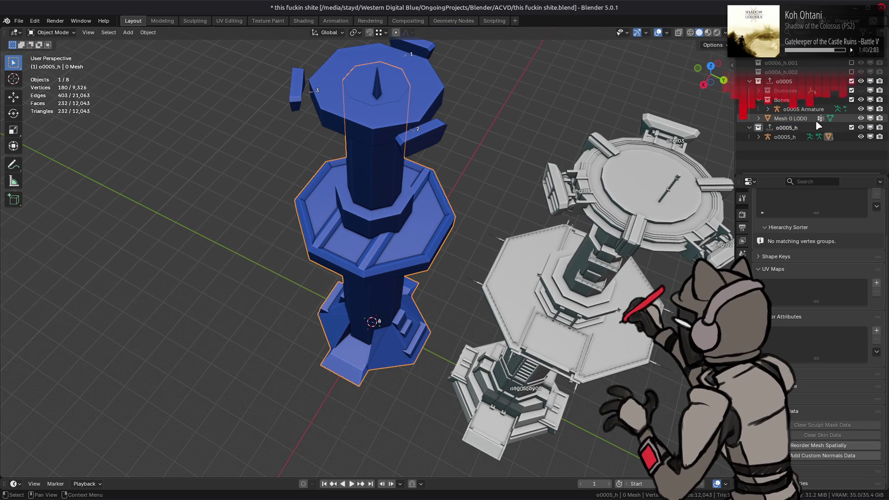
key(KP_Decimal)
scroll(817, 125, down, 1)
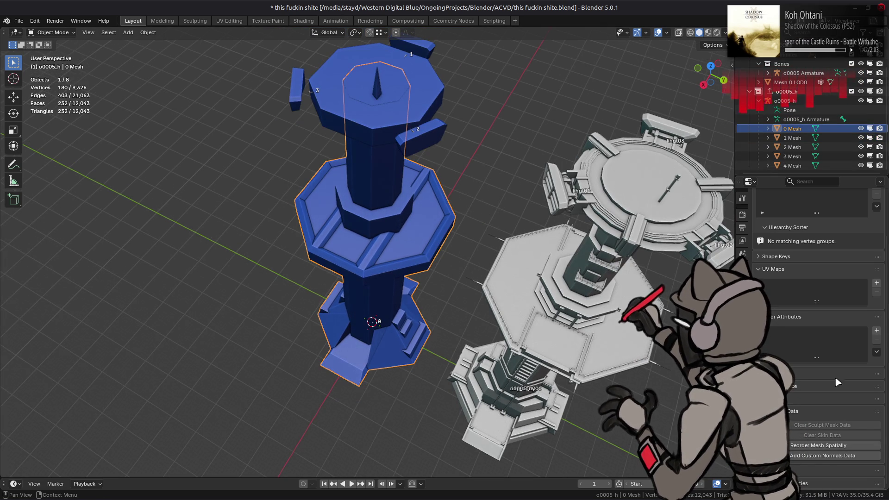
click(824, 445)
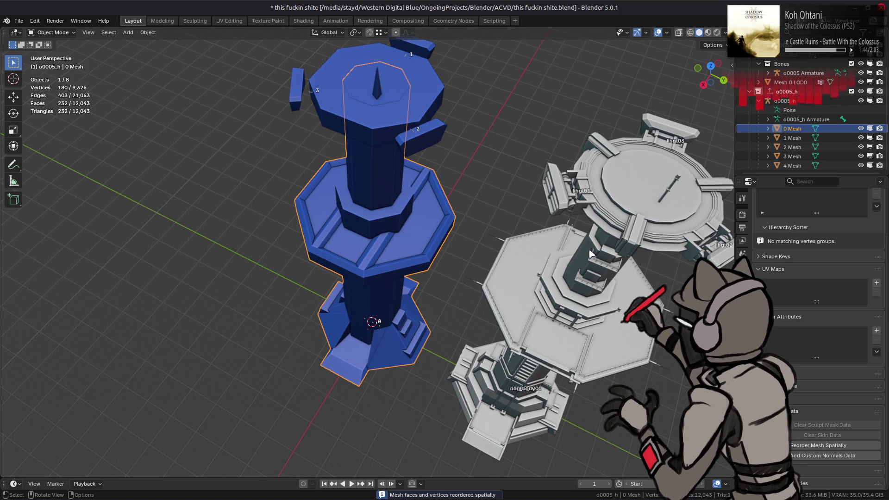
- Step through the 1 to 4 Mesh pieces and spatially reorder the 4 Mesh piece
click(792, 138)
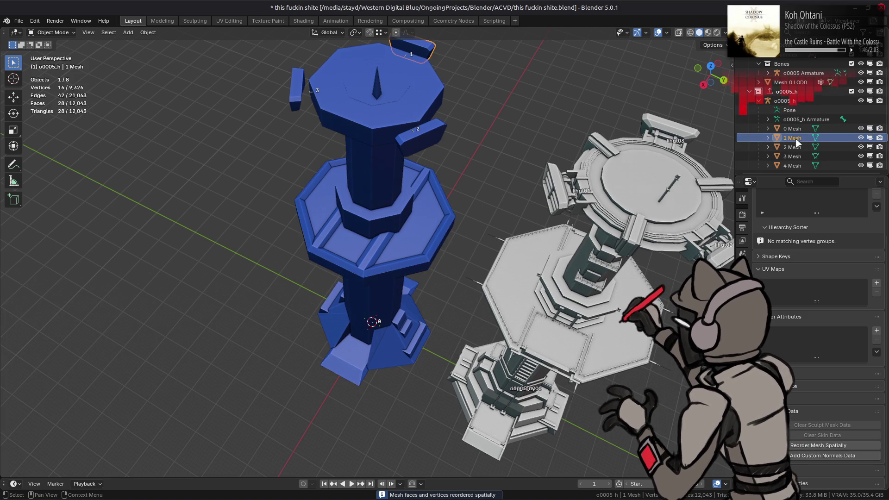
key(Down)
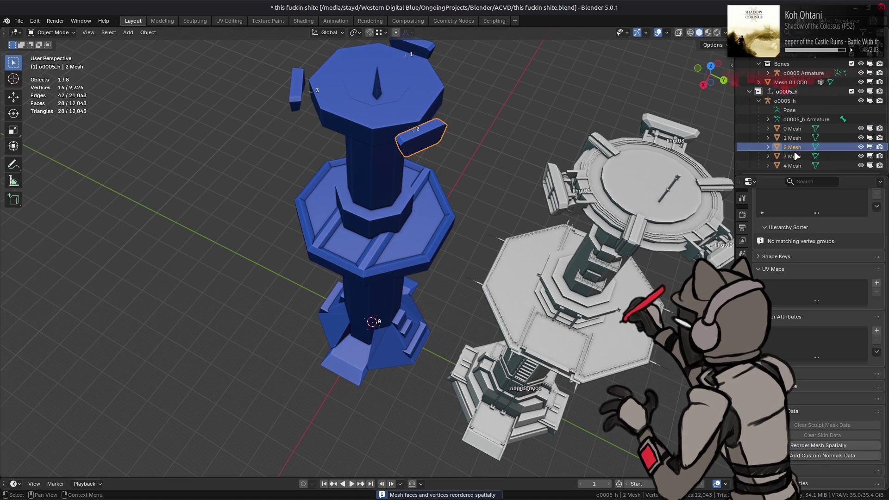
key(Down)
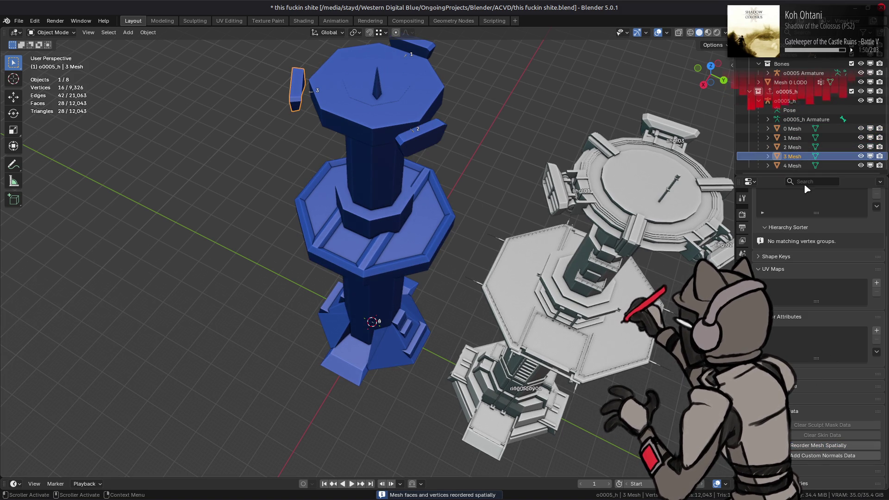
click(791, 165)
click(811, 445)
- Export the o0005_h collection to o0005_h test.hmd with Export All
click(786, 92)
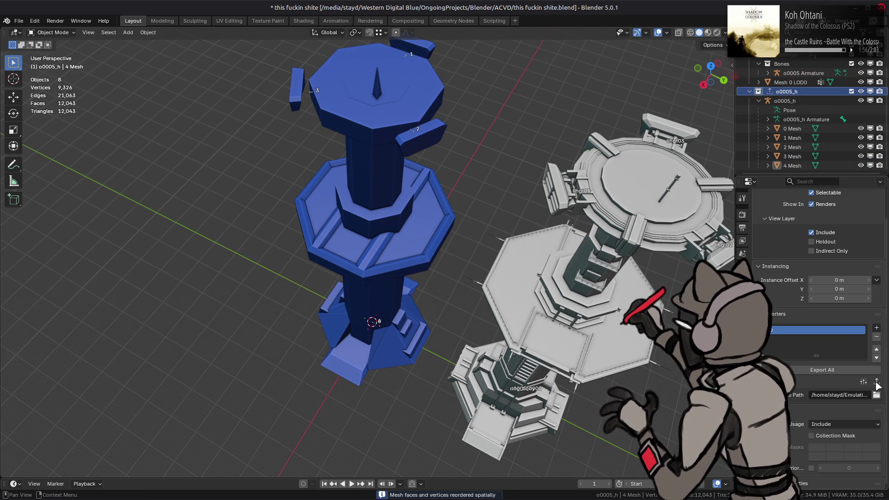
click(876, 381)
key(alt+Tab)
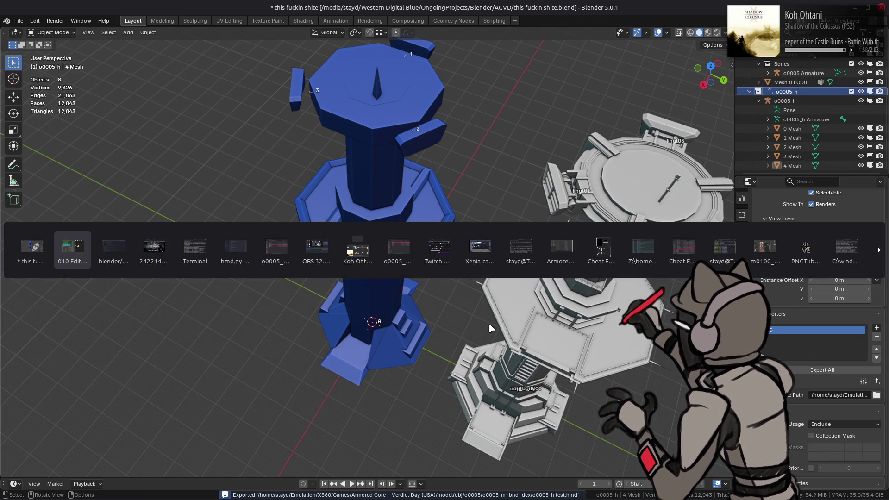
- Reload o0005_h test.hmd, re-run the template and inspect the vertices[248] data
click(136, 282)
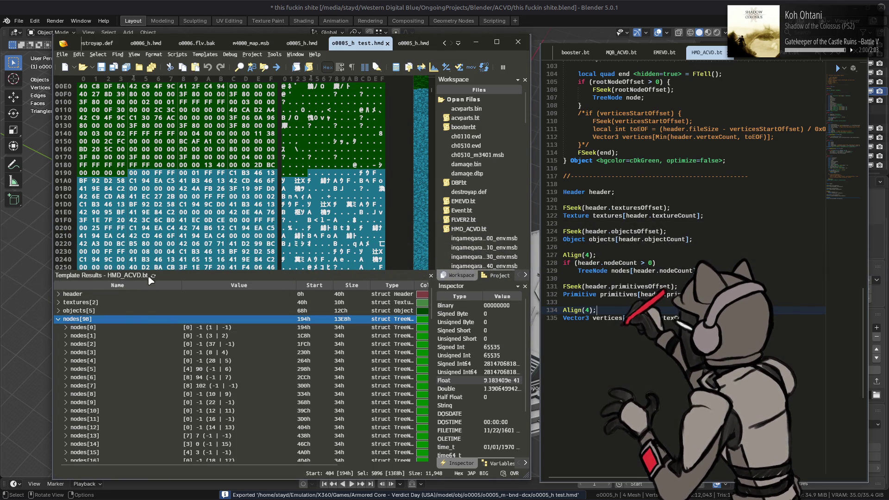
click(154, 276)
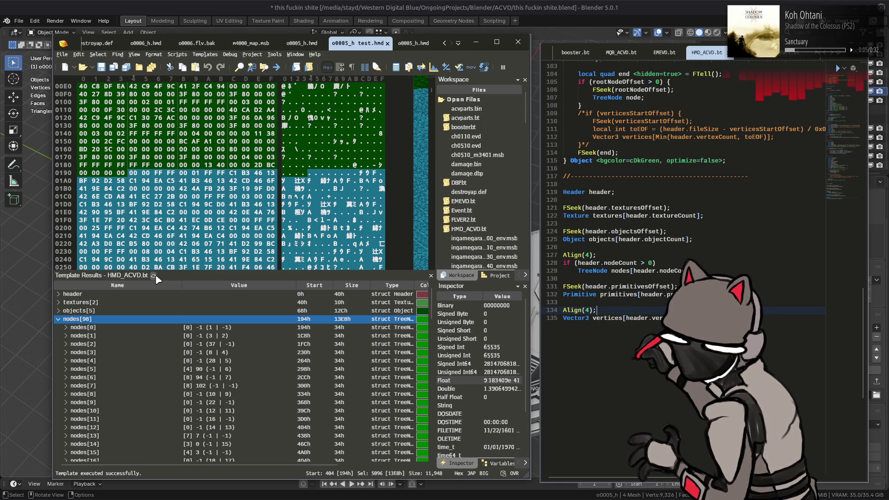
click(58, 319)
click(60, 335)
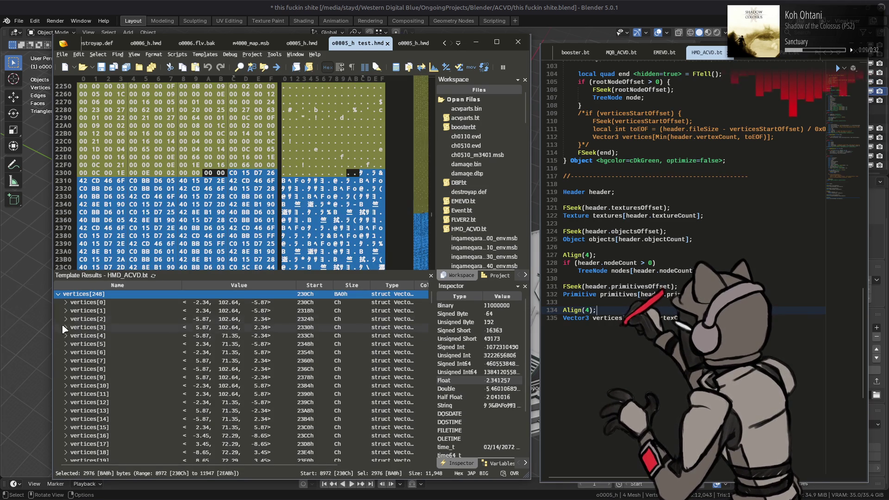
click(59, 296)
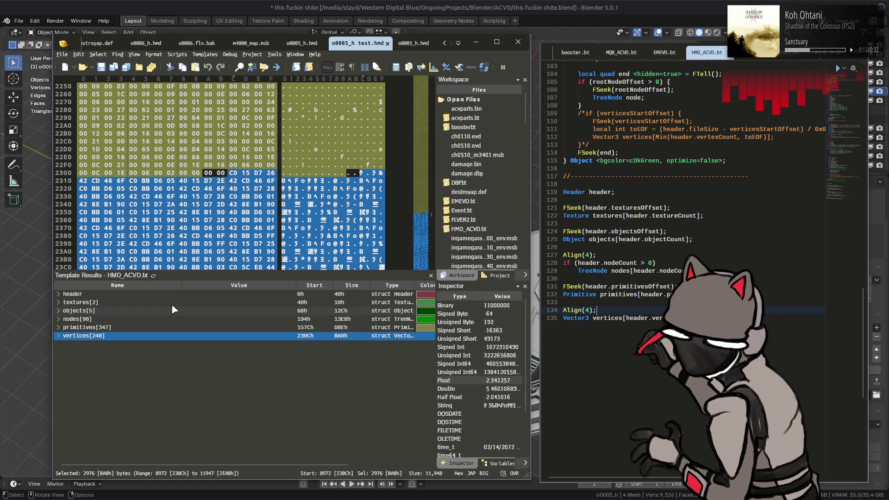
- Cycle through the open windows, passing the o0005_m-bnd-dcx folder, back to Blender
click(454, 20)
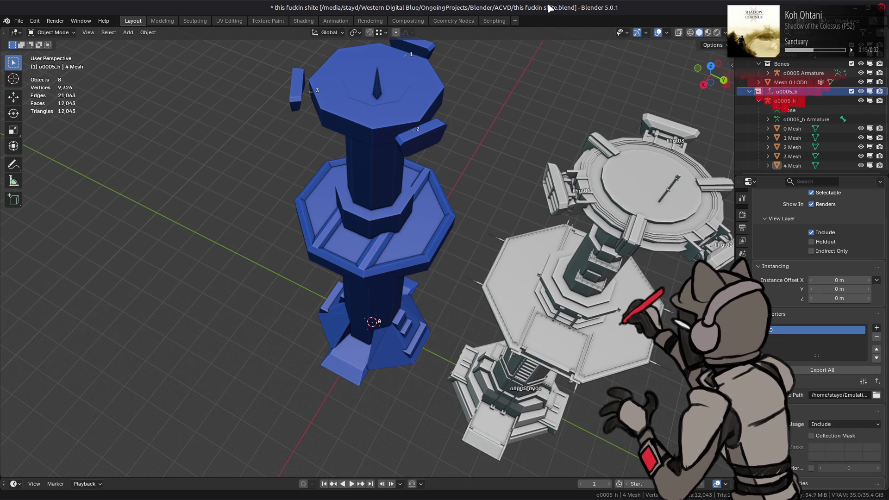
key(alt+Tab)
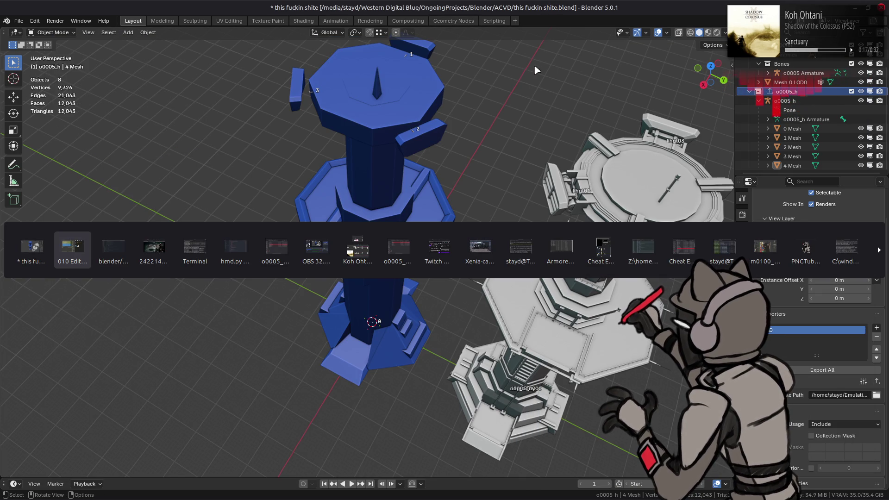
key(alt+Tab)
key(alt+Tab)
key(alt+Tab)
key(alt+Tab)
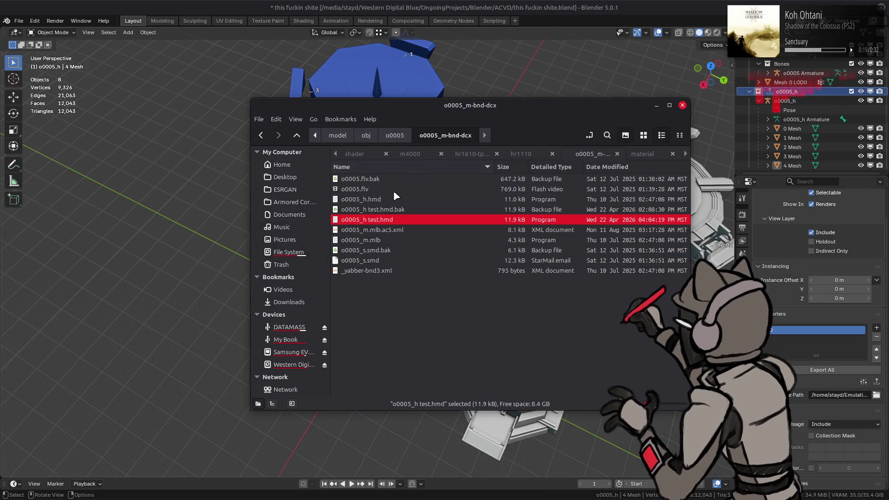
key(alt+Tab)
key(alt+Tab)
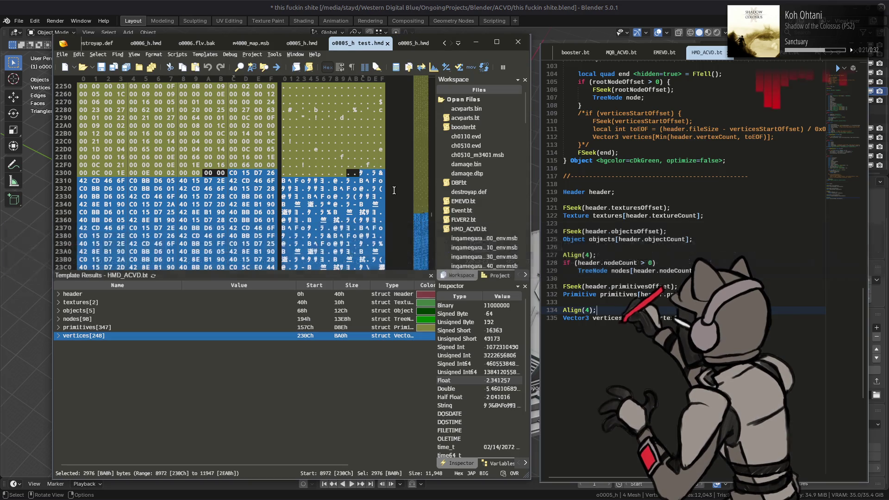
key(alt+Tab)
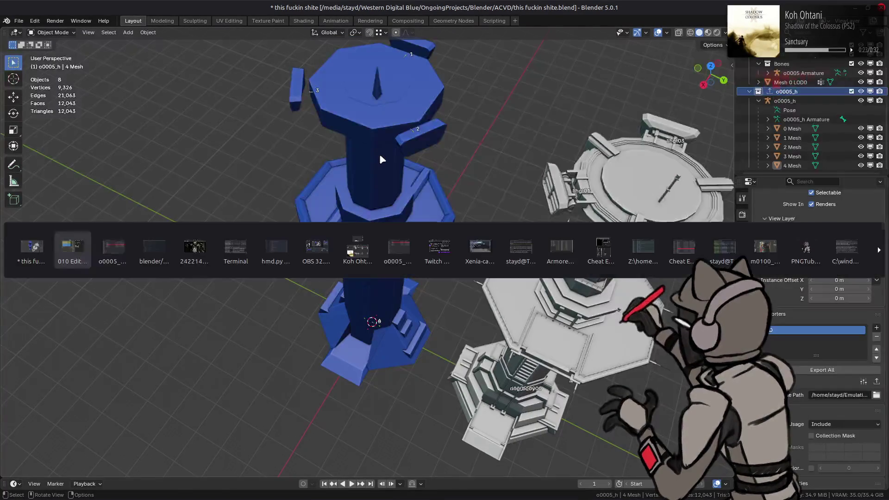
- Import o0005_h test.hmd into Blender from the o0005_m-bnd-dcx folder
key(alt+Tab)
drag(168, 231, 170, 232)
click(217, 242)
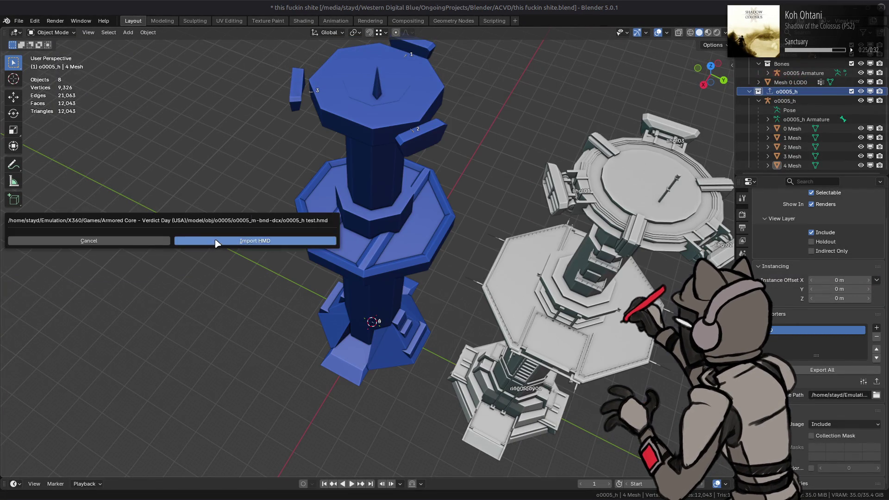
- Move the imported o0005_h test object to Y location -50 m
click(749, 92)
click(790, 146)
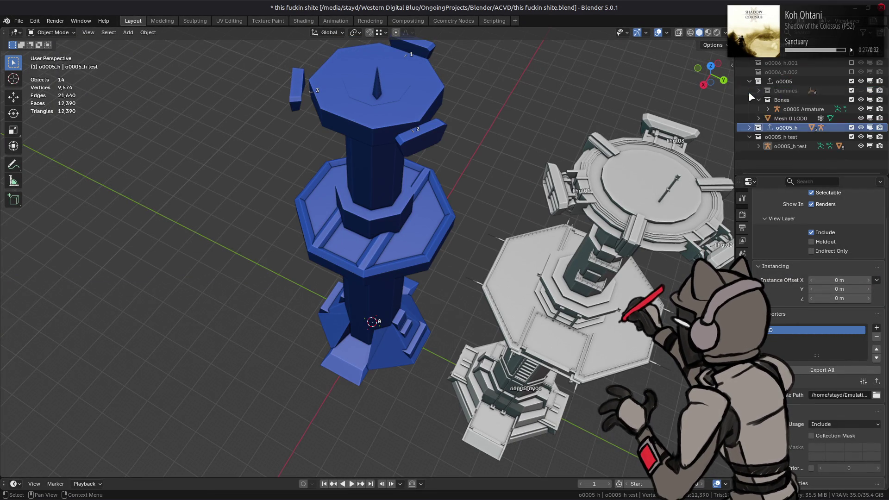
click(742, 290)
click(835, 237)
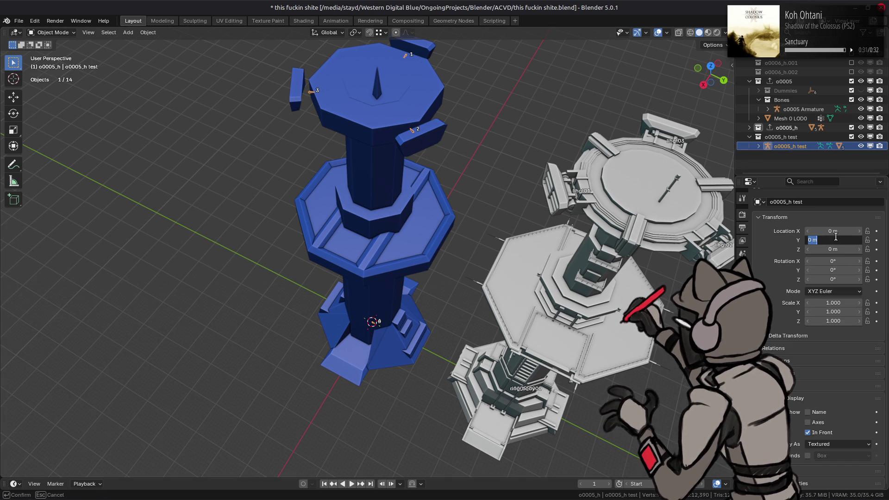
key(BackSpace)
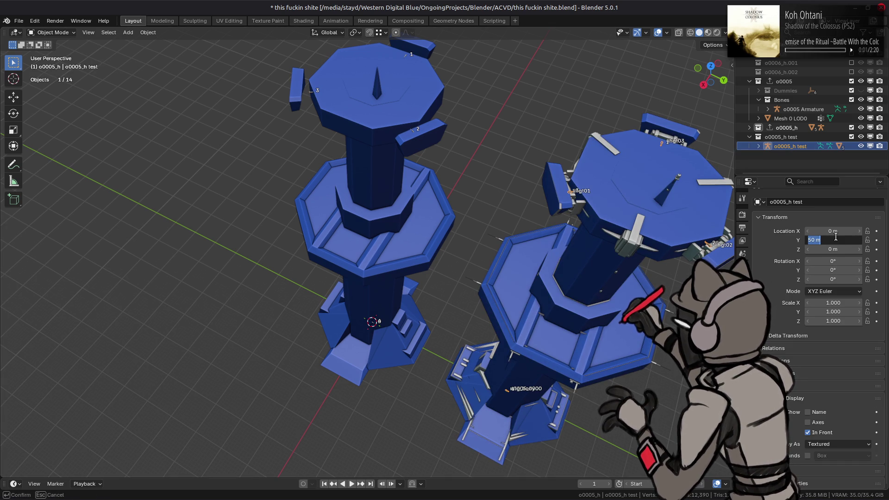
text(-50)
key(Return)
- Deselect everything and orbit the view to compare the two towers' upright pillars
mouse_move(416, 186)
middle_down()
mouse_move(438, 201)
mouse_move(463, 244)
mouse_move(490, 254)
mouse_move(460, 229)
mouse_move(455, 278)
middle_up()
key(alt+a)
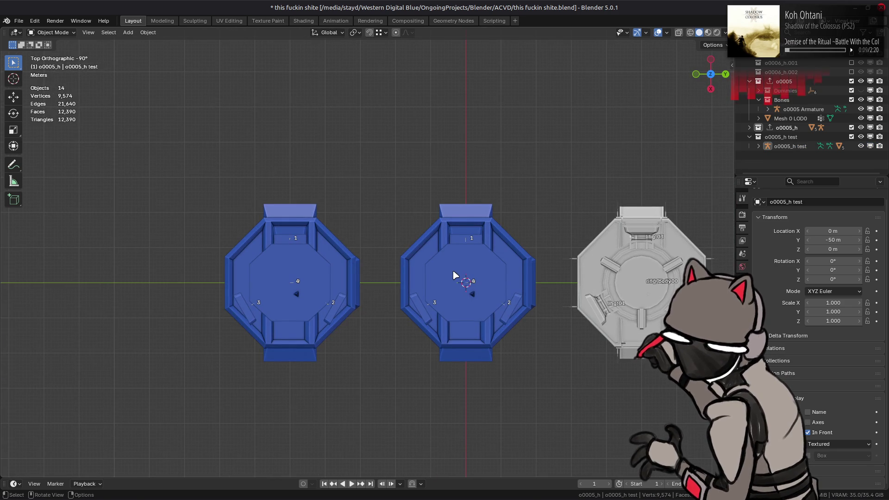
scroll(454, 276, up, 3)
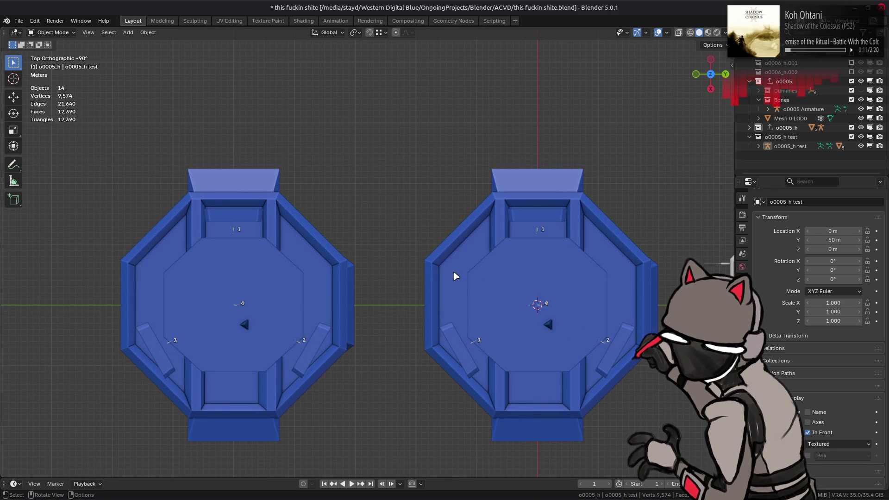
mouse_move(454, 278)
middle_down()
mouse_move(460, 232)
mouse_move(454, 258)
mouse_move(417, 244)
middle_up()
- Set the viewport focal length to 35 mm and orbit slightly around the pillars
key(n)
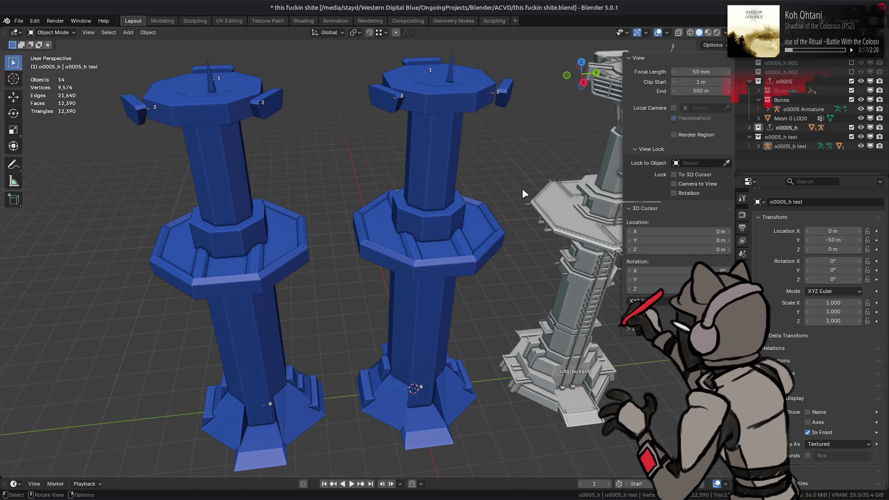
click(693, 71)
text(35)
key(Return)
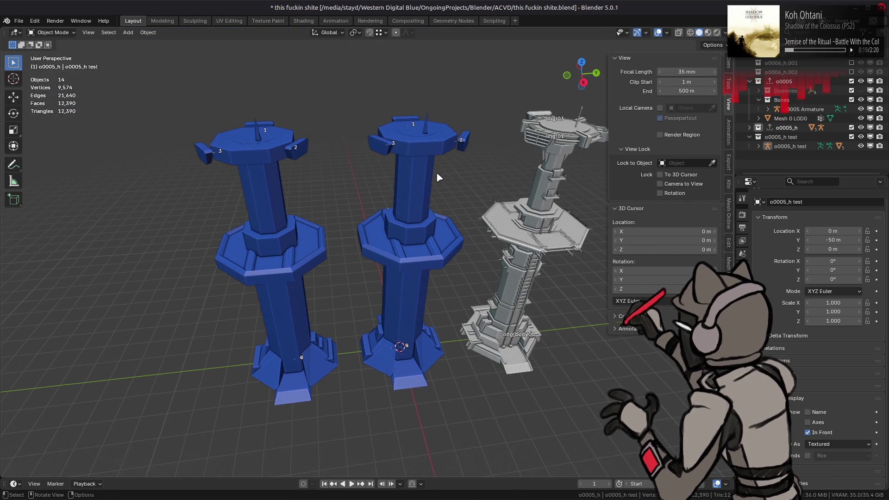
key(n)
scroll(482, 183, up, 3)
middle_drag(481, 183, 470, 182)
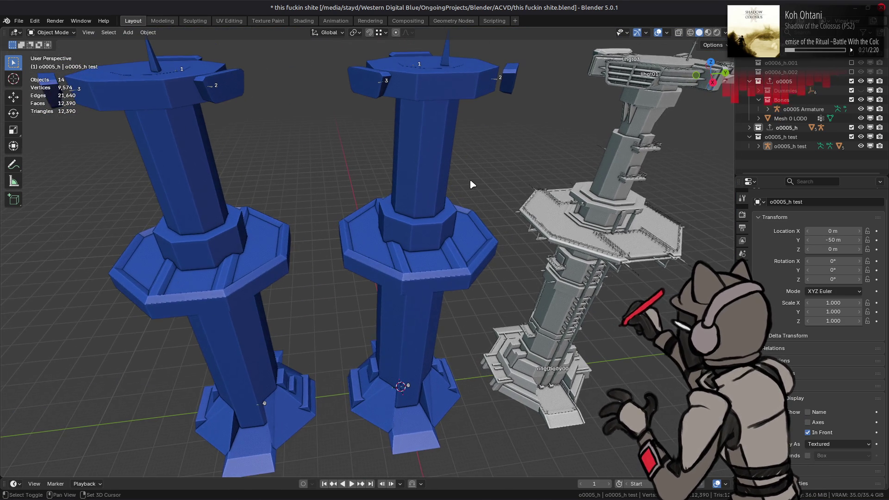
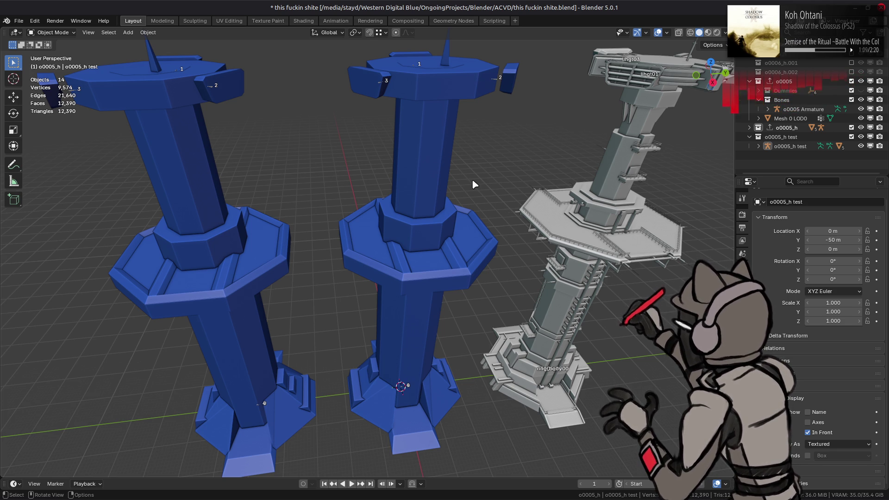
- Save the current tower scene
scroll(473, 184, down, 2)
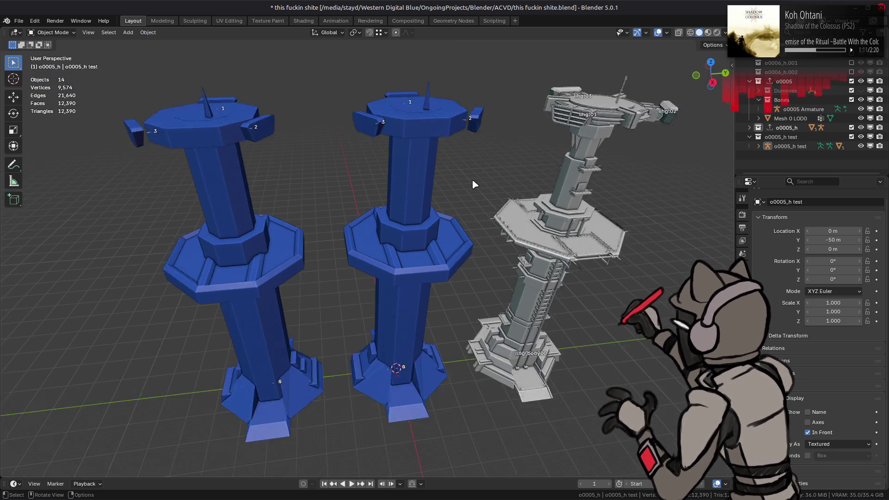
scroll(472, 183, up, 2)
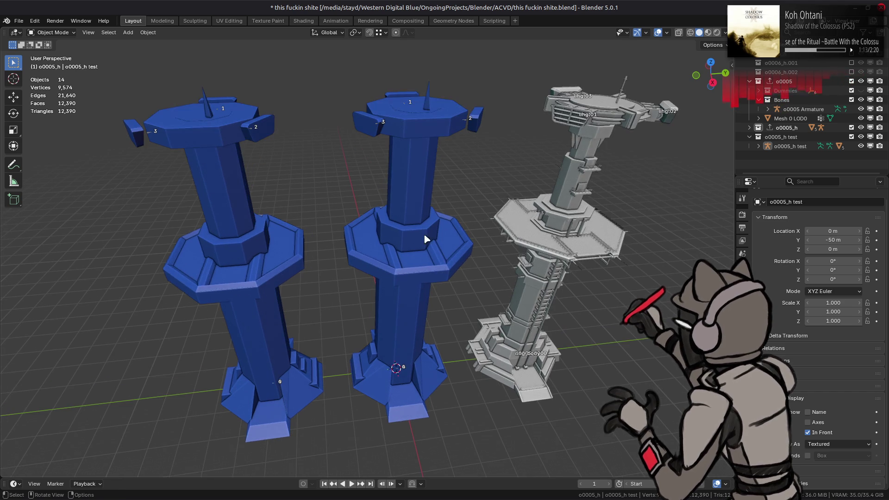
key(ctrl+s)
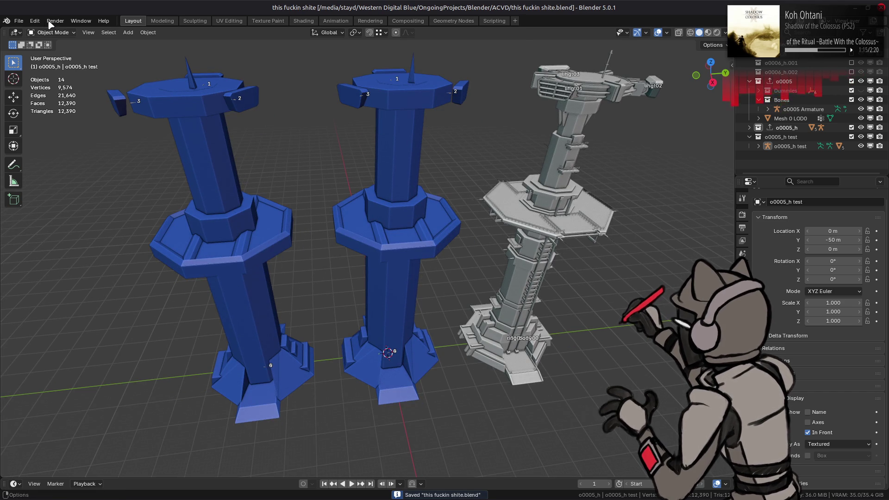
- Open o0006.blend from the recent files list
click(19, 21)
mouse_move(41, 31)
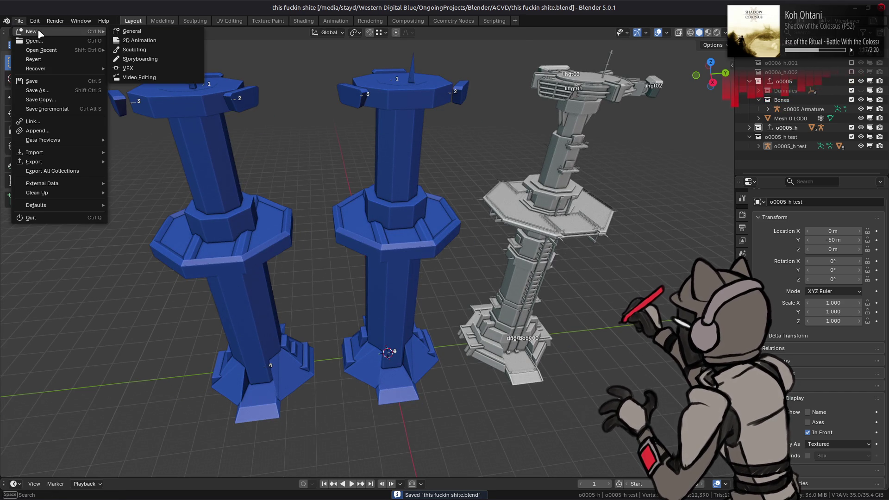
mouse_move(51, 50)
click(148, 58)
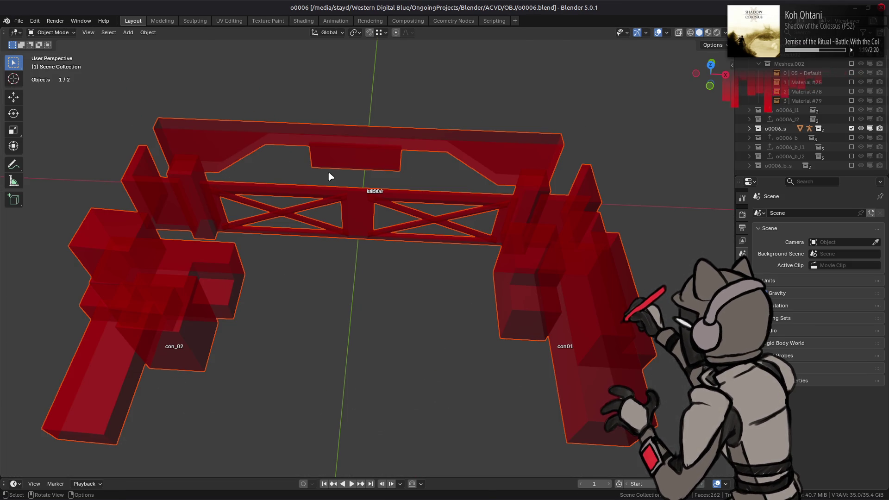
- Deselect all objects and save o0006.blend
mouse_move(477, 203)
middle_down()
mouse_move(484, 182)
mouse_move(474, 212)
middle_up()
key(alt+a)
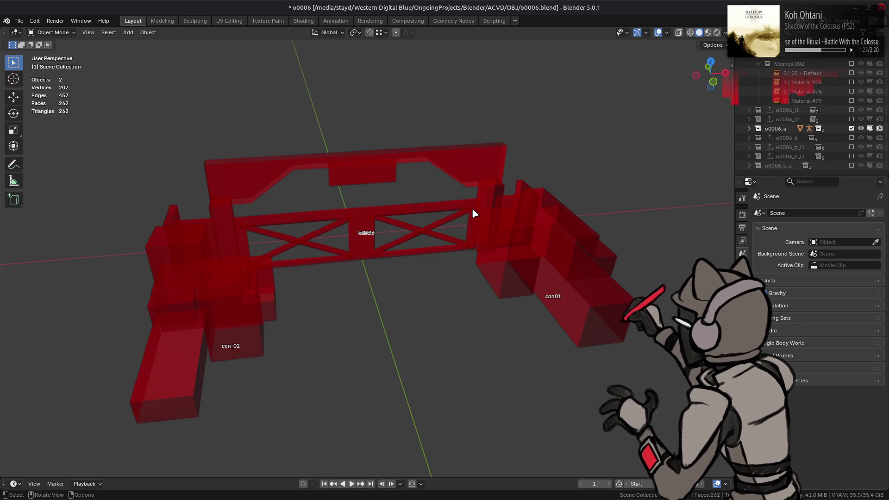
key(ctrl+s)
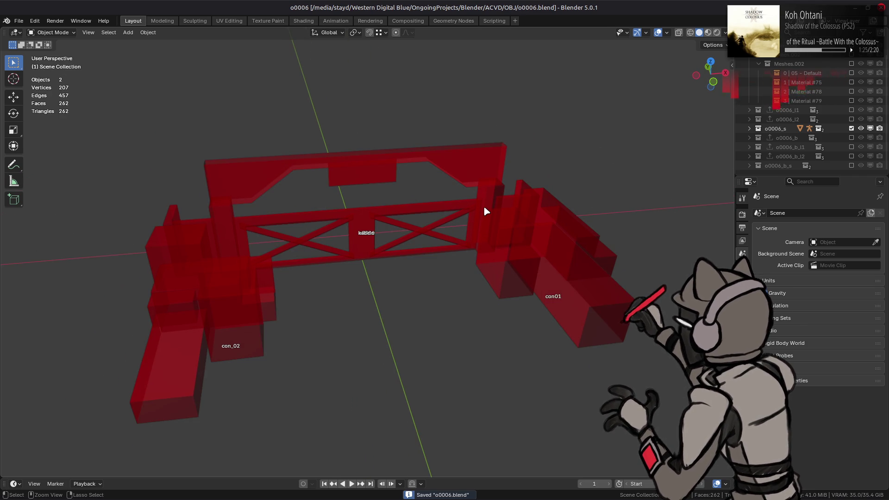
- Set the red frame's viewport display colour saturation to 0.8, shown as linear RGB values
click(484, 206)
click(742, 293)
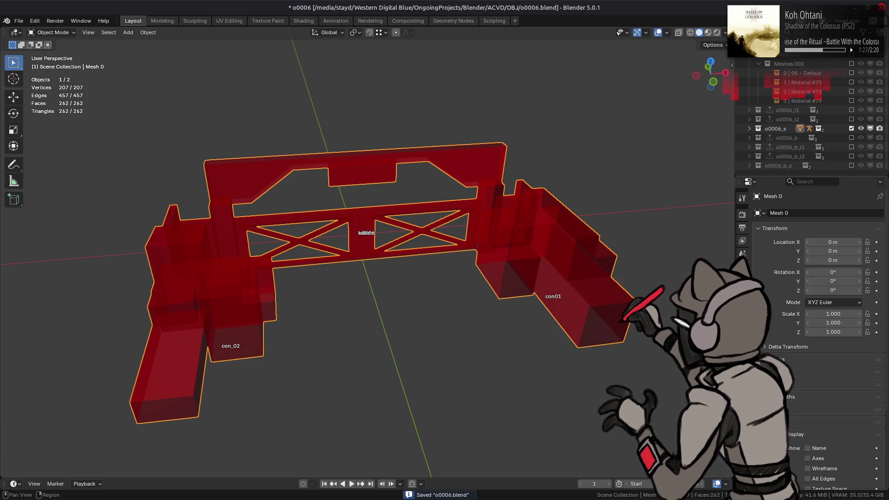
scroll(793, 395, down, 5)
click(828, 419)
click(843, 374)
text(0.8)
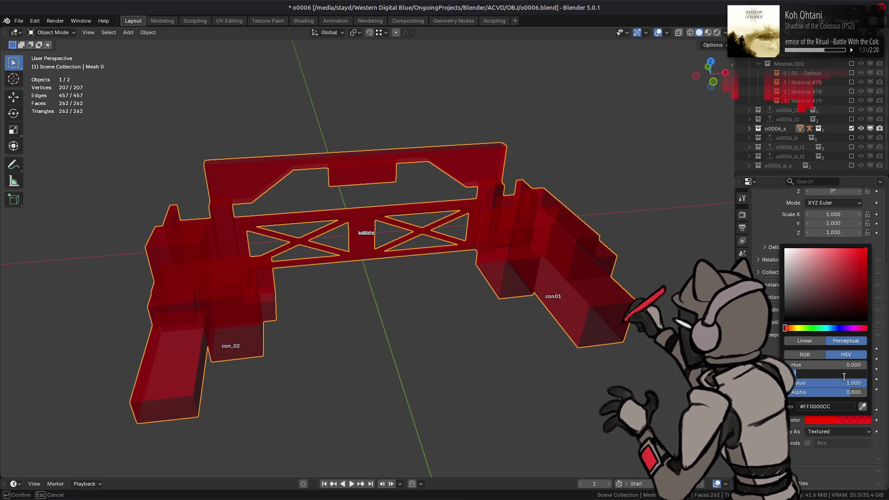
key(Return)
click(805, 340)
click(818, 354)
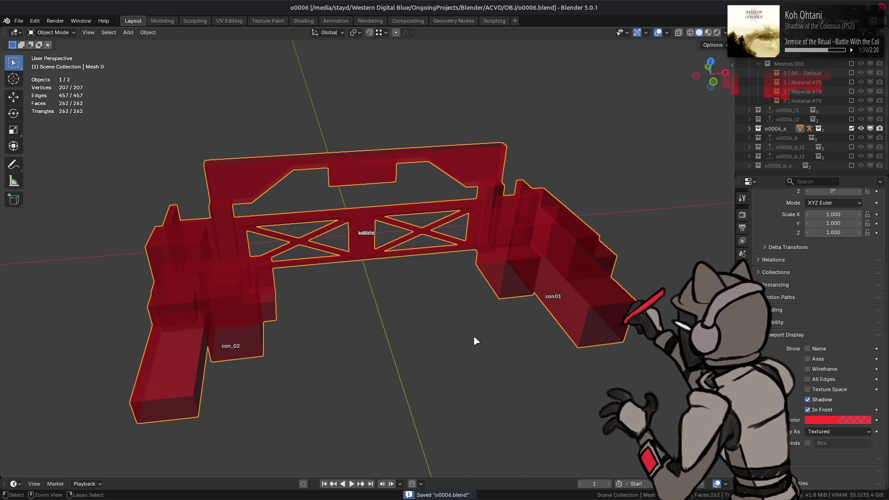
key(ctrl+alt+Right)
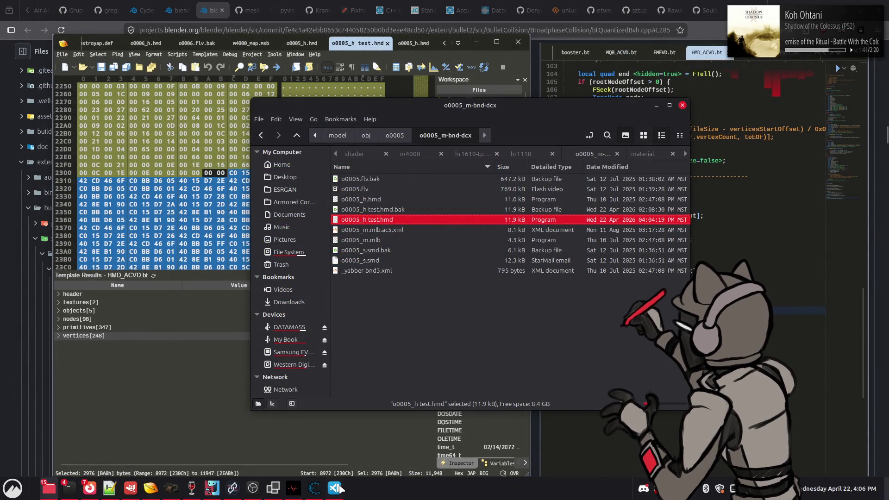
- Copy the obj.color line from hmd.py
key(ctrl+alt+Right)
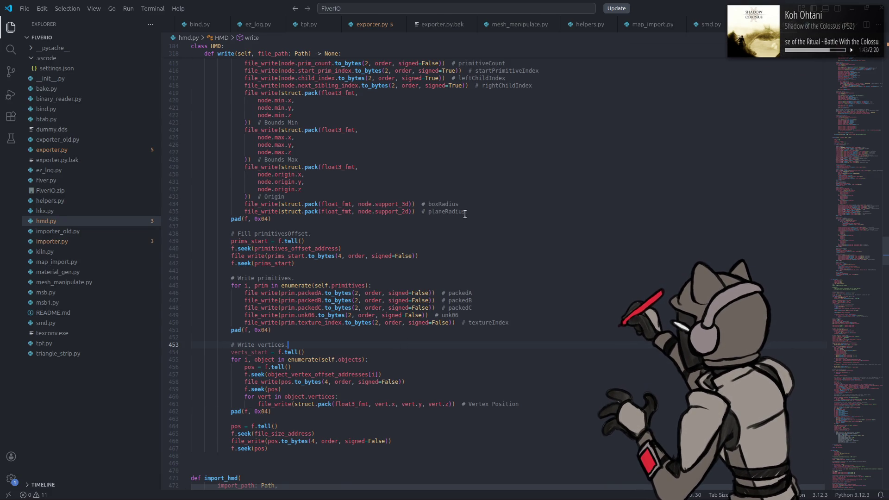
scroll(465, 214, down, 20)
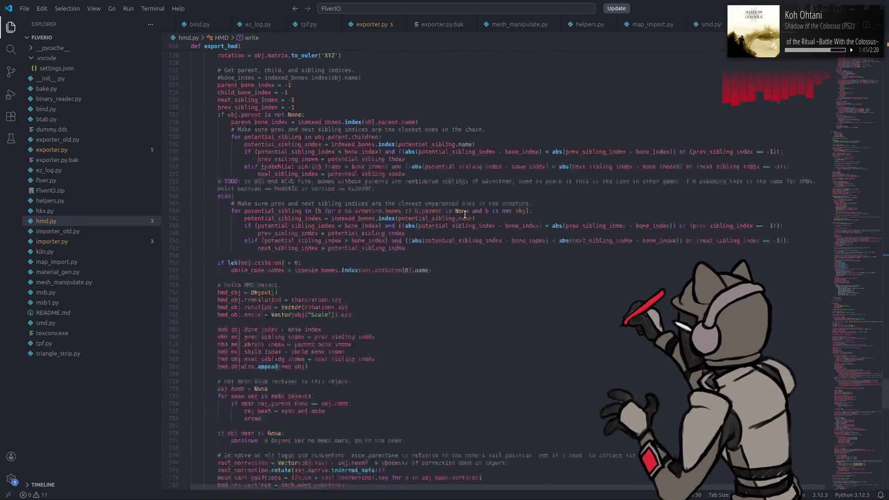
scroll(465, 213, up, 10)
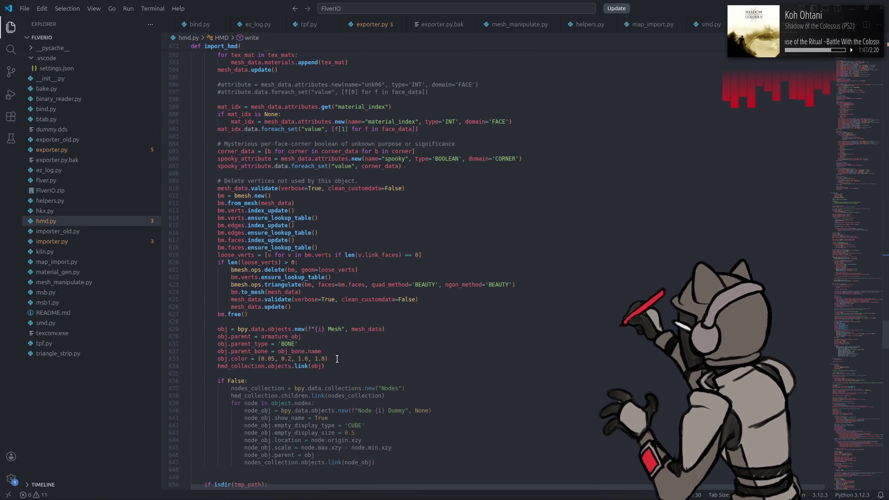
drag(329, 358, 219, 357)
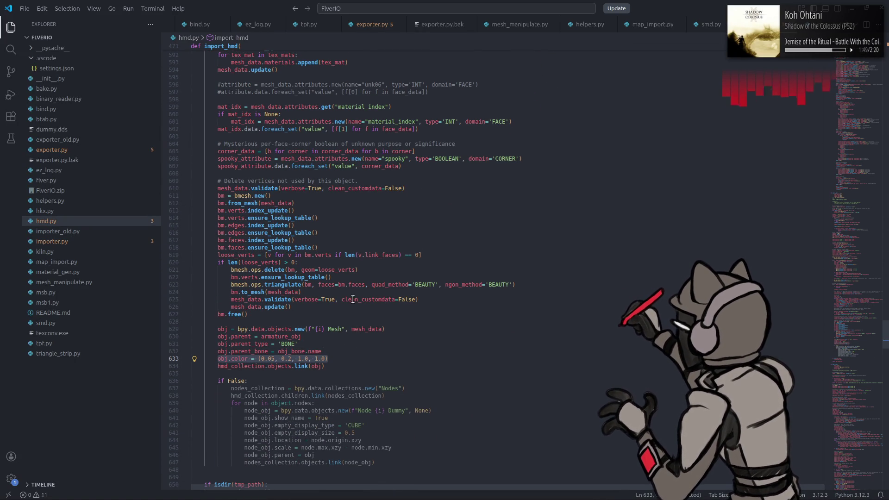
- Paste the colour line into import_smd4 in smd.py, below the unk06 assignment
click(711, 23)
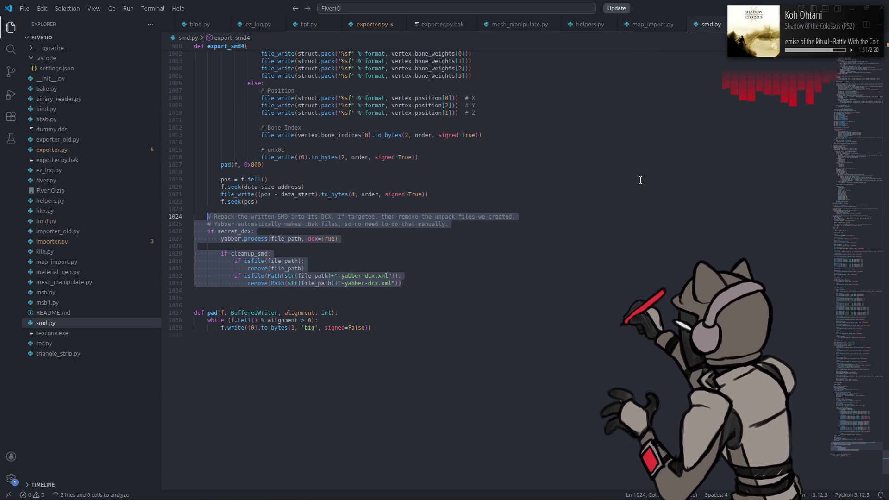
scroll(543, 237, down, 10)
scroll(543, 237, up, 20)
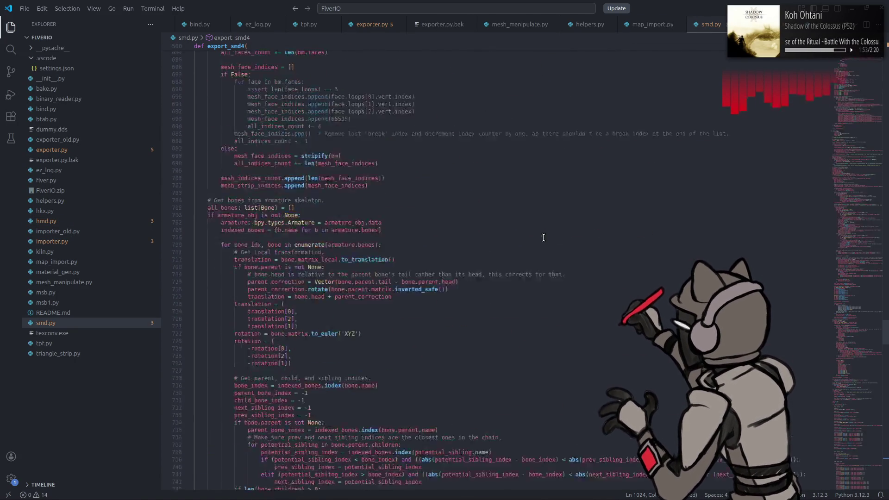
scroll(543, 238, up, 8)
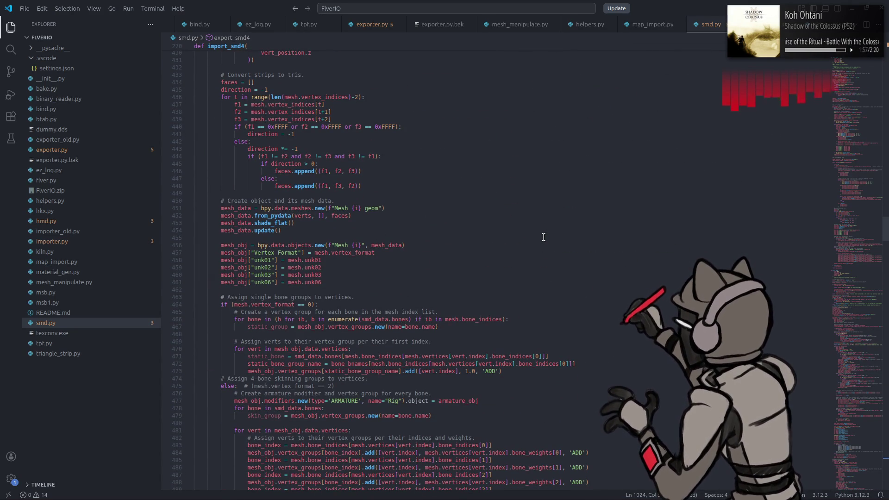
scroll(542, 238, down, 10)
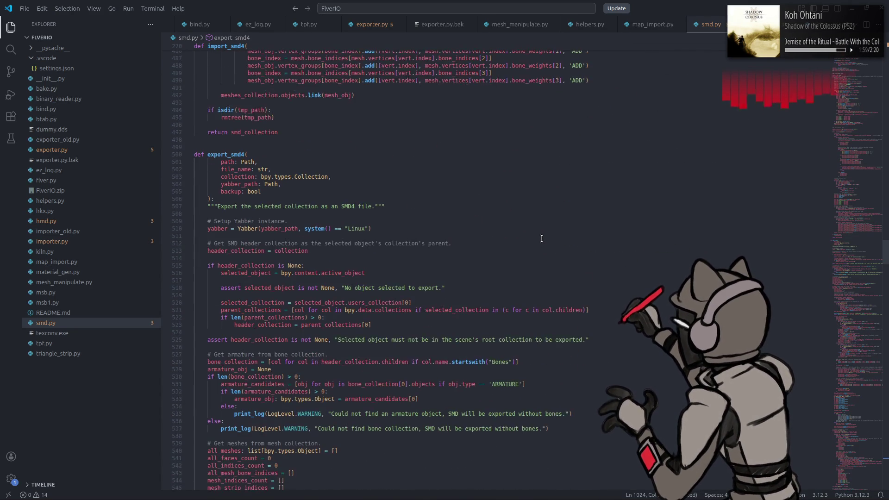
click(332, 187)
scroll(333, 199, up, 4)
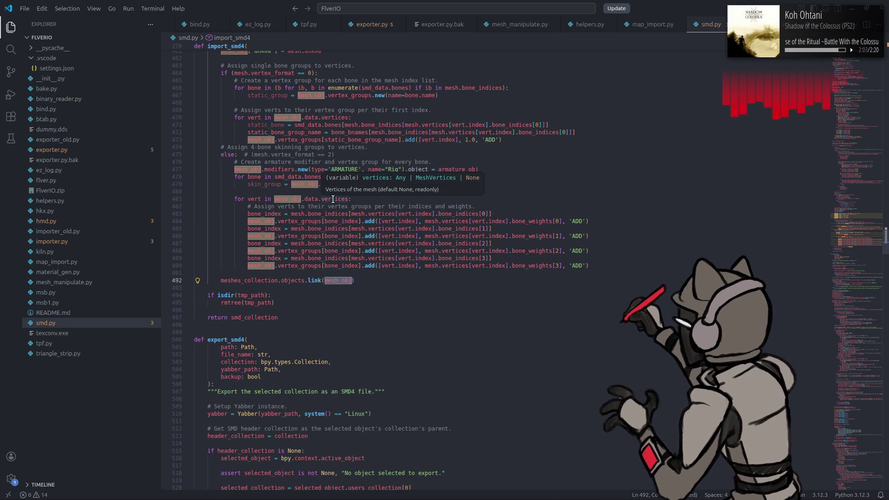
scroll(327, 213, up, 3)
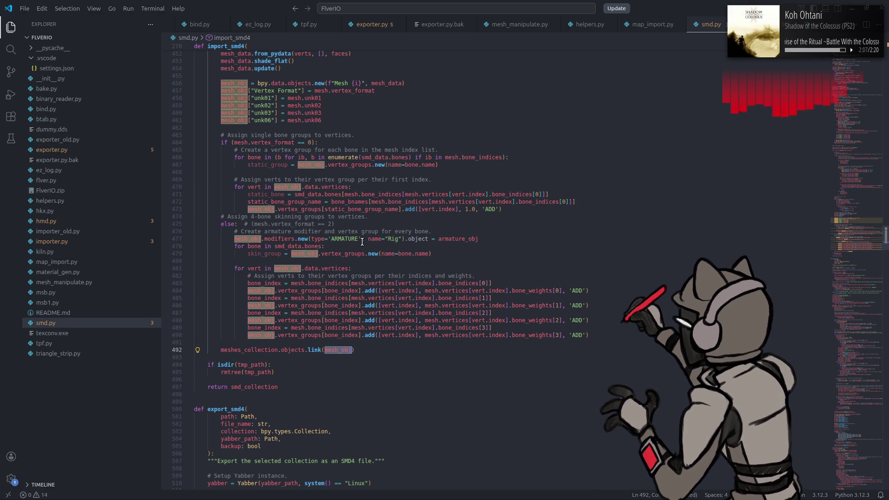
scroll(362, 241, up, 3)
click(334, 186)
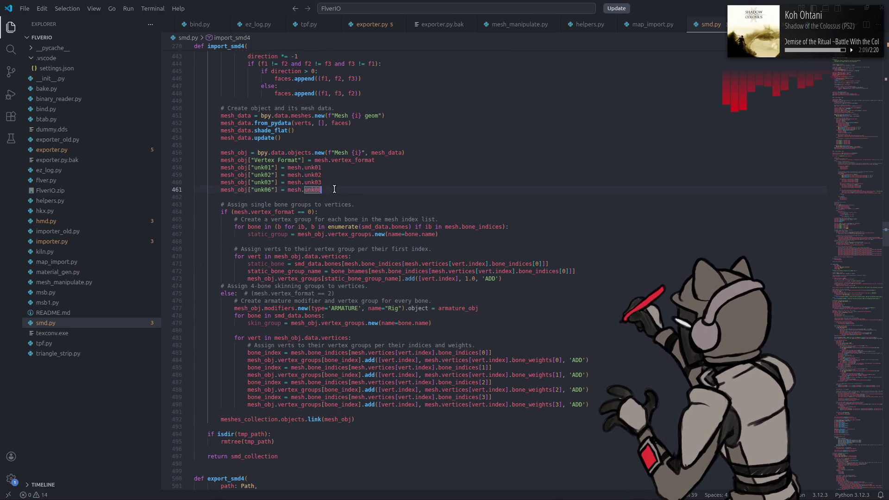
key(Down)
key(Return)
text(obj.color = (0.05, 0.2, 1.0, 1.0))
- Change the pasted line to mesh_obj.color = (1.0, 0.05, 0.05, 1.0)
double_click(230, 192)
key(ctrl+c)
double_click(229, 196)
key(ctrl+v)
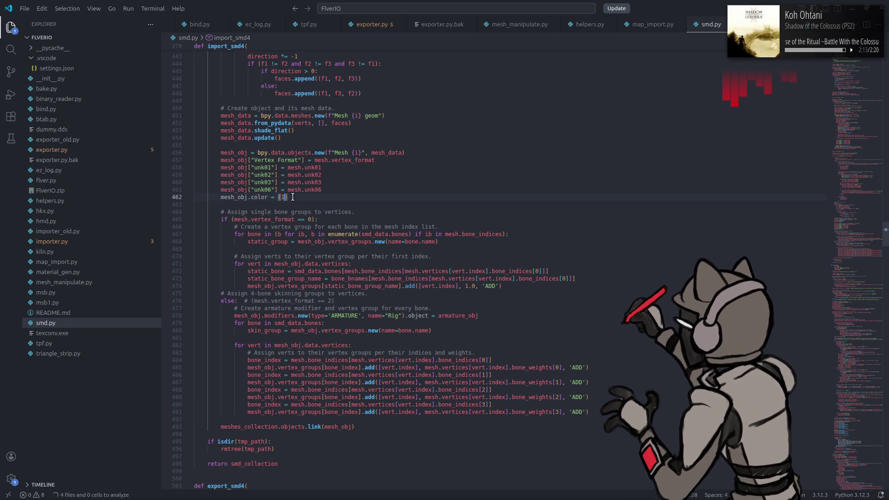
double_click(284, 197)
click(282, 197)
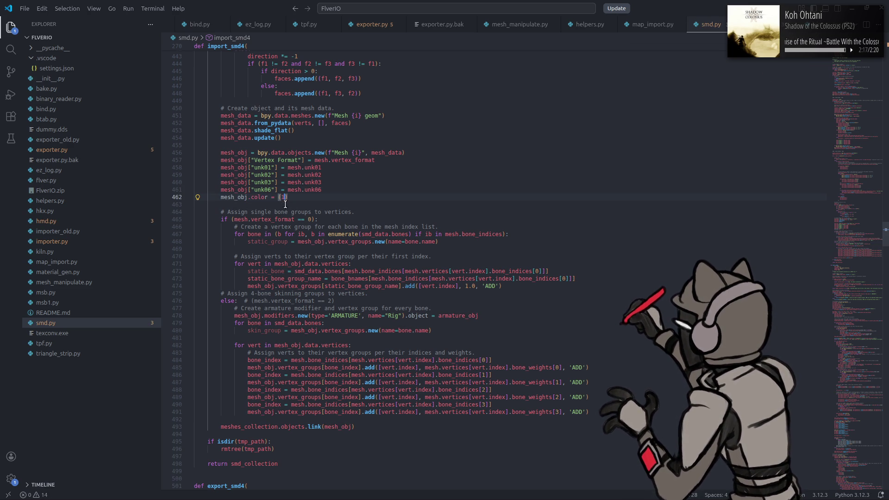
drag(278, 197, 328, 197)
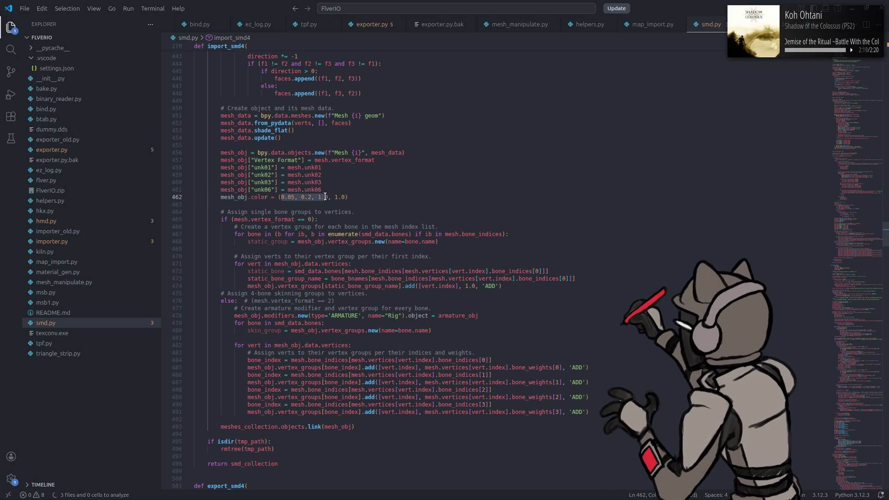
text(1.0, 0.)
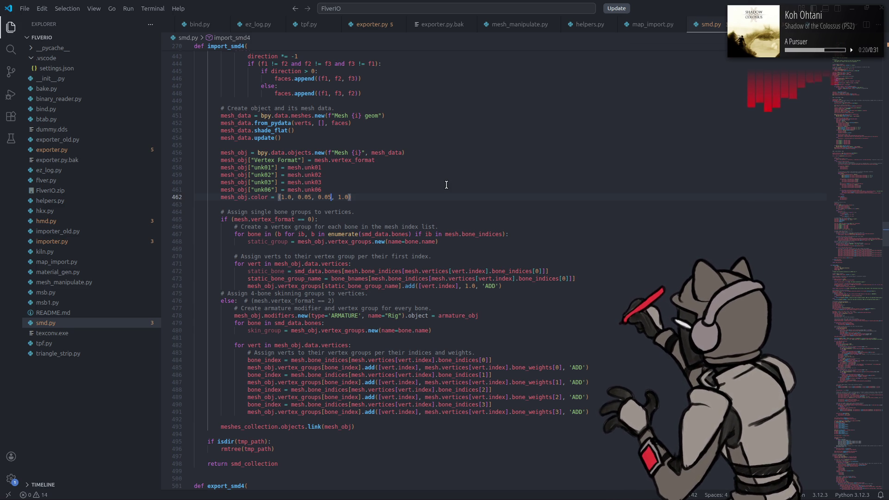
key(Up)
key(Up)
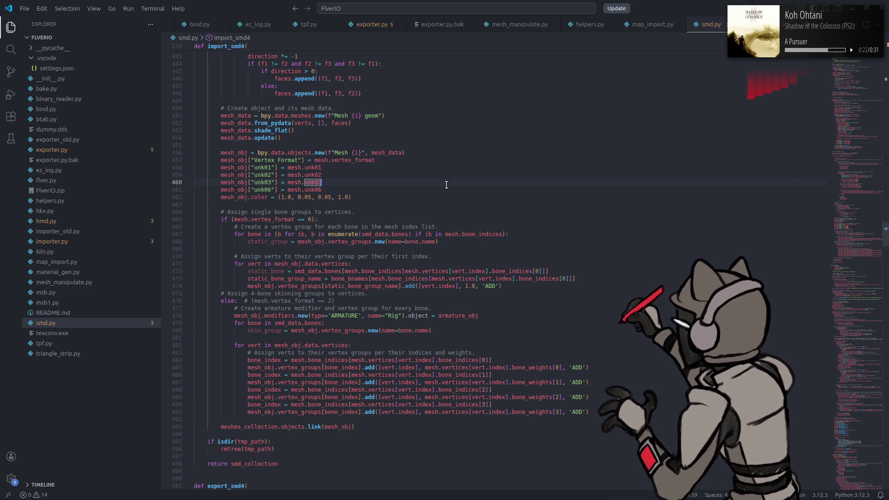
key(super)
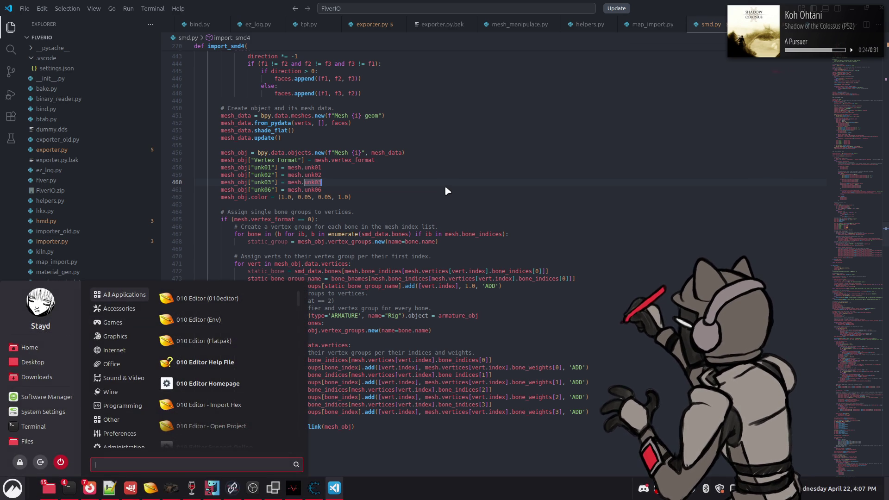
- Launch Blender with the 'ble' search and open the o0006.blend project
text(ble)
key(Return)
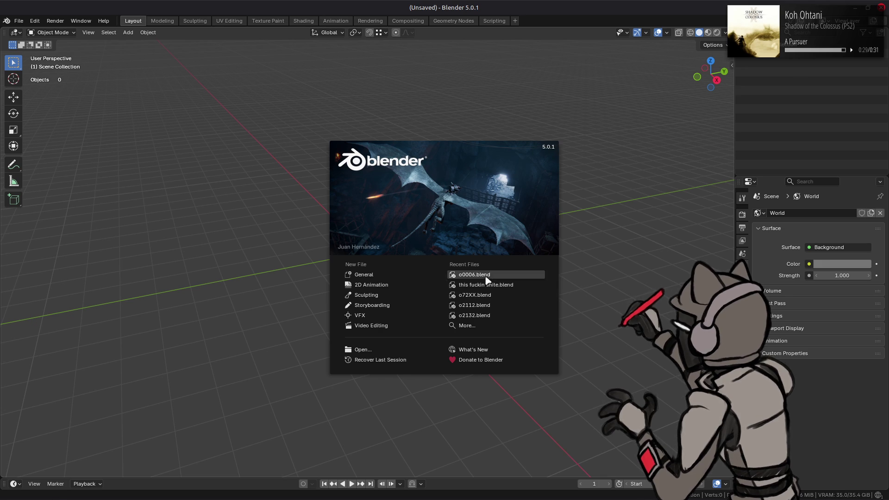
click(486, 278)
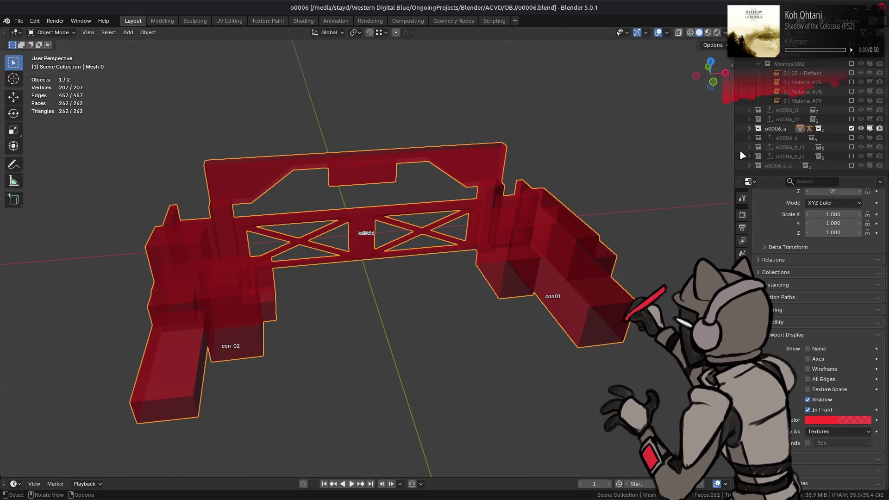
click(610, 181)
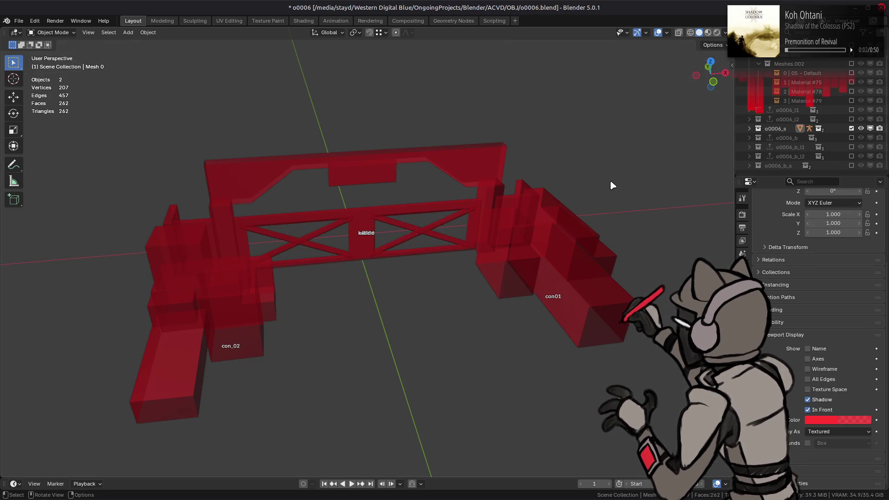
- Import o0006_h.hmd from obj/o0006/o0006_m-bnd-dcx by dragging it into Blender
key(alt+Tab)
key(alt+Tab)
key(alt+Tab)
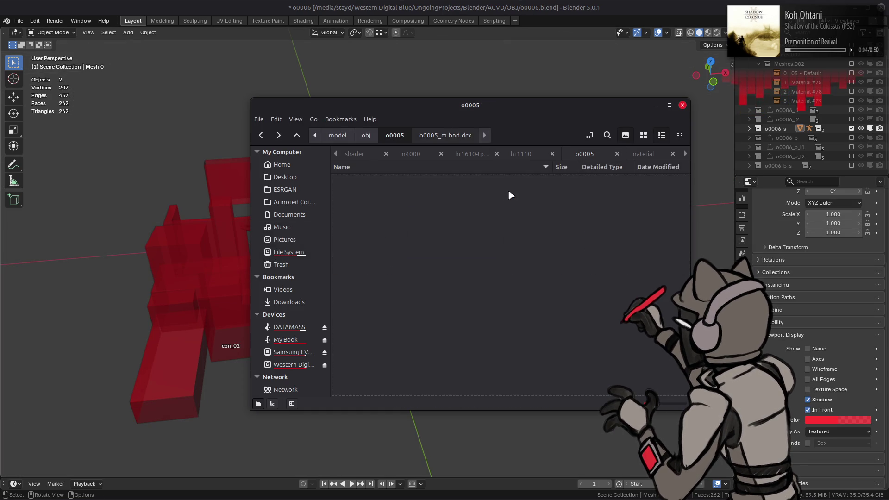
key(alt+Up)
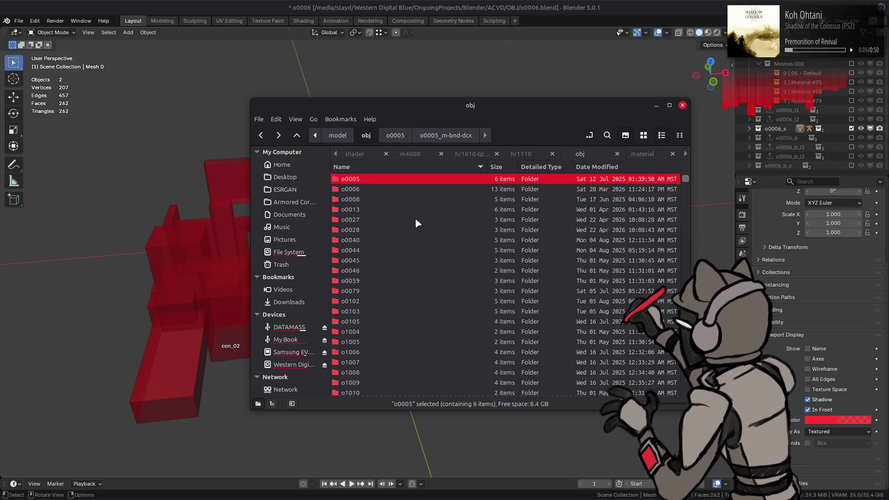
double_click(393, 189)
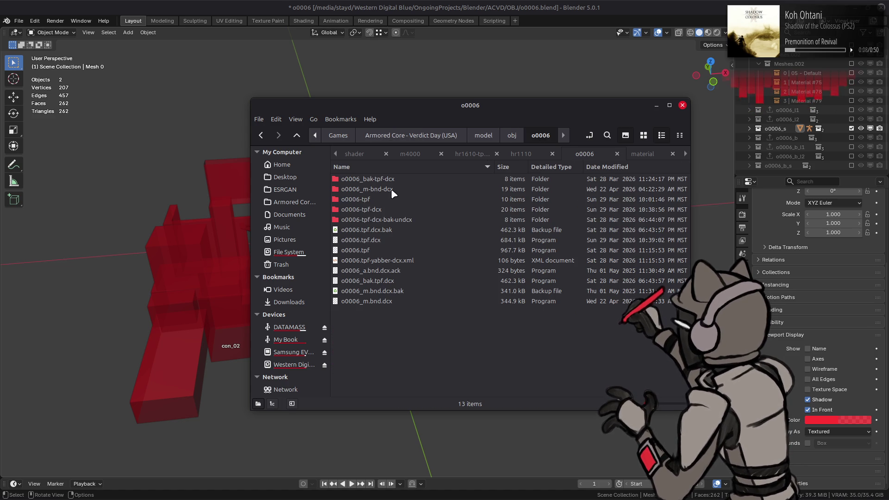
double_click(394, 190)
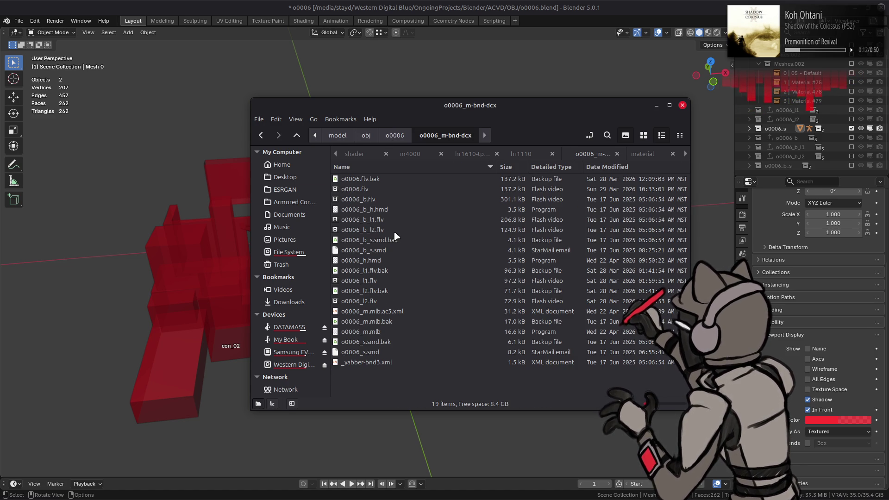
drag(366, 260, 202, 222)
click(202, 222)
- Include the Meshes.002 collection in the scene alongside the imported model
mouse_move(280, 208)
middle_down()
mouse_move(331, 190)
mouse_move(391, 200)
mouse_move(421, 225)
mouse_move(466, 185)
mouse_move(535, 193)
mouse_move(536, 201)
middle_up()
mouse_move(327, 199)
middle_down()
mouse_move(476, 196)
mouse_move(492, 187)
mouse_move(551, 195)
mouse_move(591, 133)
mouse_move(602, 139)
middle_up()
scroll(823, 82, up, 1)
click(850, 81)
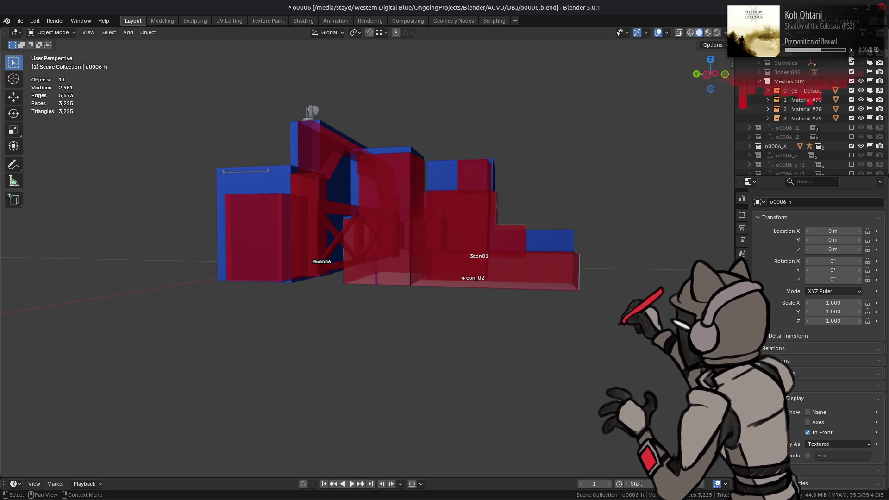
- Exclude the Dummies, Bones.002 and Meshes.002 collections and inspect what remains
mouse_move(850, 63)
mouse_down()
mouse_move(850, 81)
mouse_move(850, 60)
mouse_up()
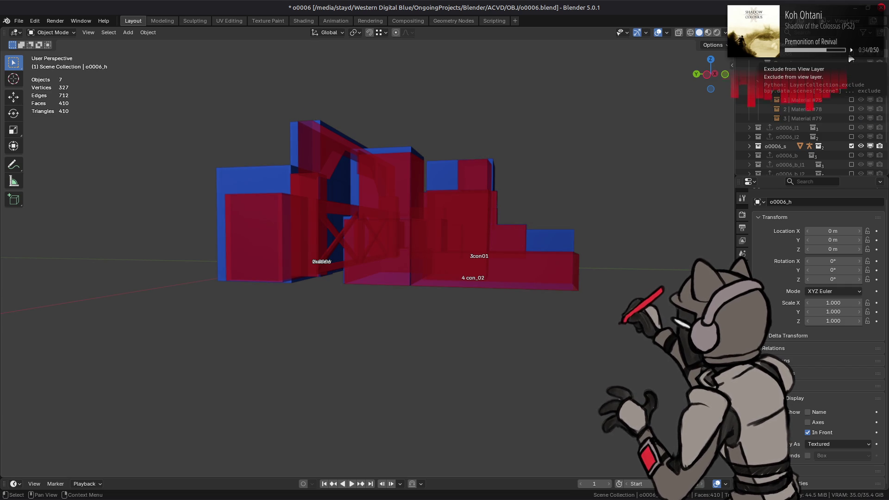
scroll(547, 232, up, 5)
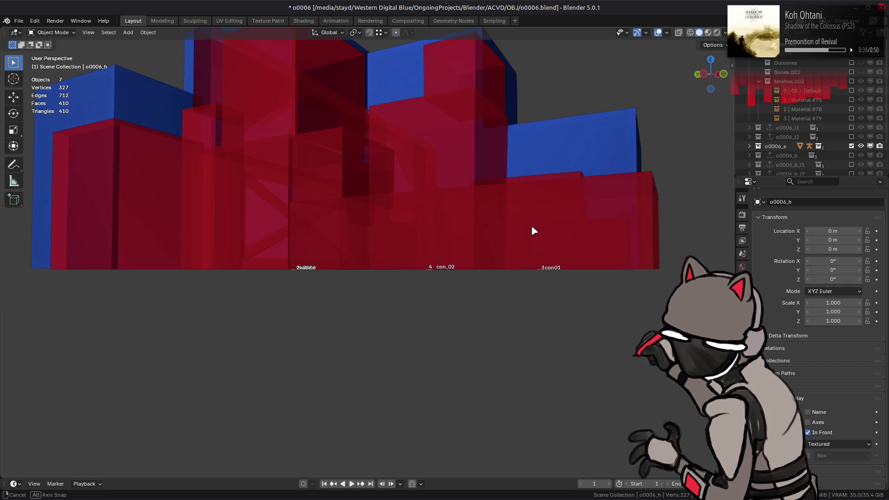
mouse_move(531, 230)
middle_down()
mouse_move(539, 235)
mouse_move(414, 237)
mouse_move(526, 236)
mouse_move(555, 262)
mouse_move(541, 223)
mouse_move(416, 203)
mouse_move(357, 204)
mouse_move(365, 186)
mouse_move(445, 198)
mouse_move(446, 236)
mouse_move(438, 154)
mouse_move(458, 162)
mouse_move(422, 190)
mouse_move(451, 163)
mouse_move(528, 161)
mouse_move(171, 349)
middle_up()
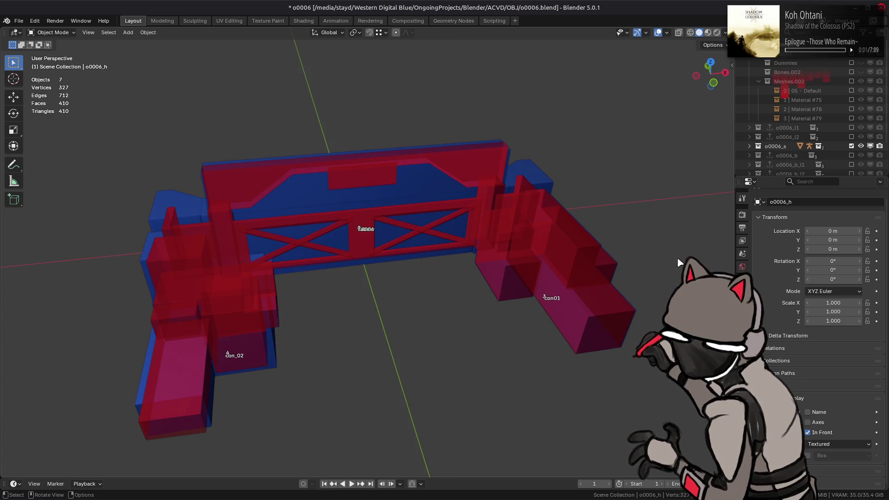
mouse_move(565, 278)
middle_down()
mouse_move(550, 329)
mouse_move(551, 312)
mouse_move(551, 319)
mouse_move(494, 249)
mouse_move(601, 250)
mouse_move(645, 240)
middle_up()
- Re-include those collections, exclude o0006_s and o0006_h, and use Material Preview shading
click(851, 99)
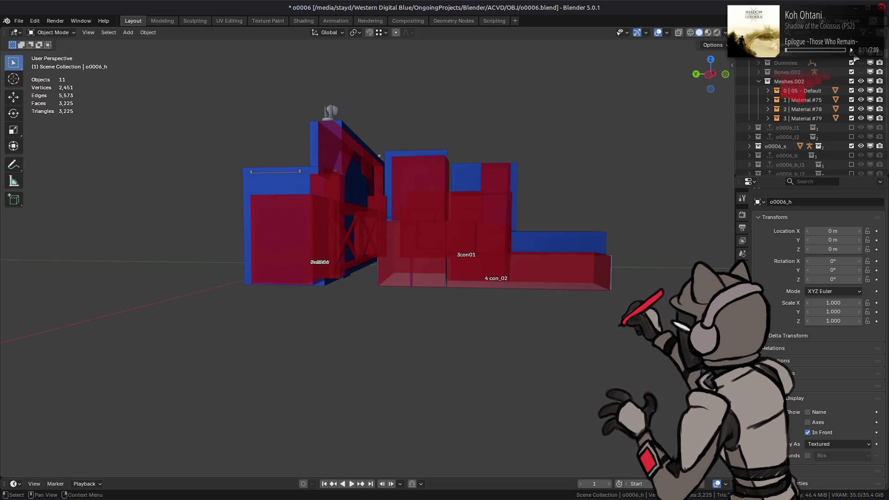
click(850, 146)
middle_drag(627, 163, 578, 162)
scroll(413, 301, up, 6)
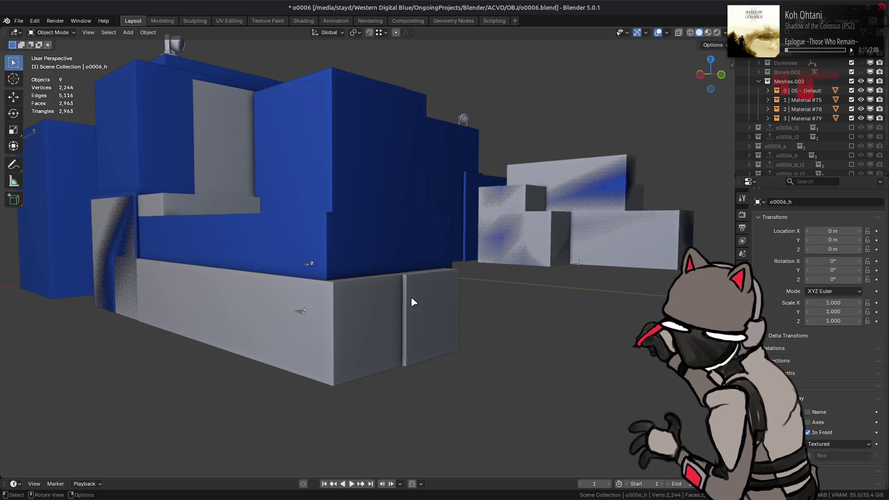
scroll(846, 156, down, 3)
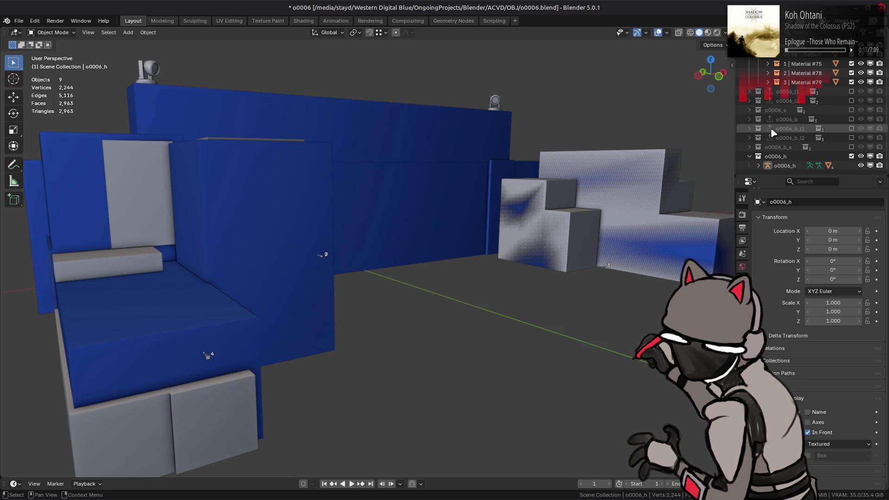
click(851, 156)
middle_drag(323, 232, 467, 192)
click(708, 33)
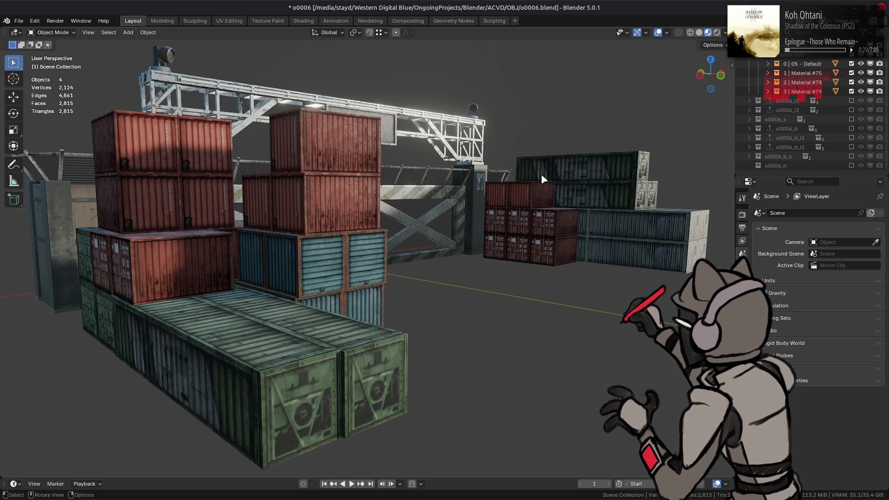
- Uncheck all collections from Dummies through Material #79 in the Outliner
scroll(848, 114, up, 3)
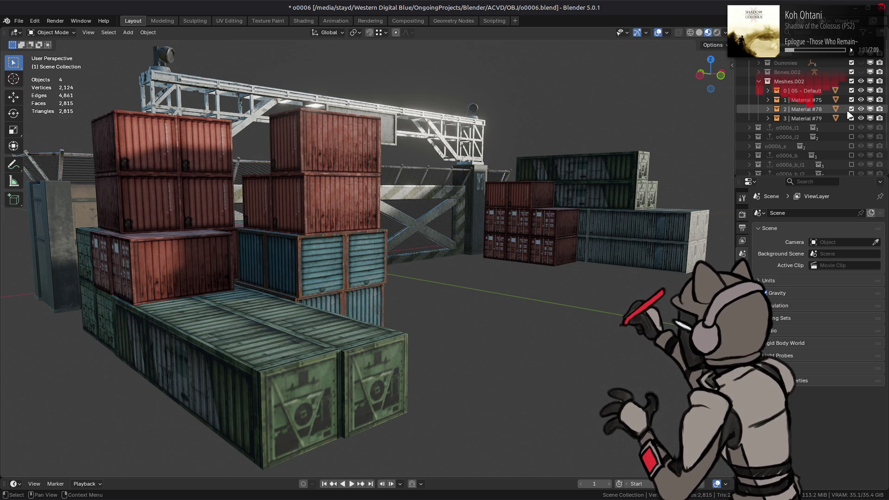
drag(850, 117, 854, 59)
- Re-include o0006_h, inspect the 4 Mesh object, and save o0006.blend
scroll(851, 92, down, 2)
click(850, 165)
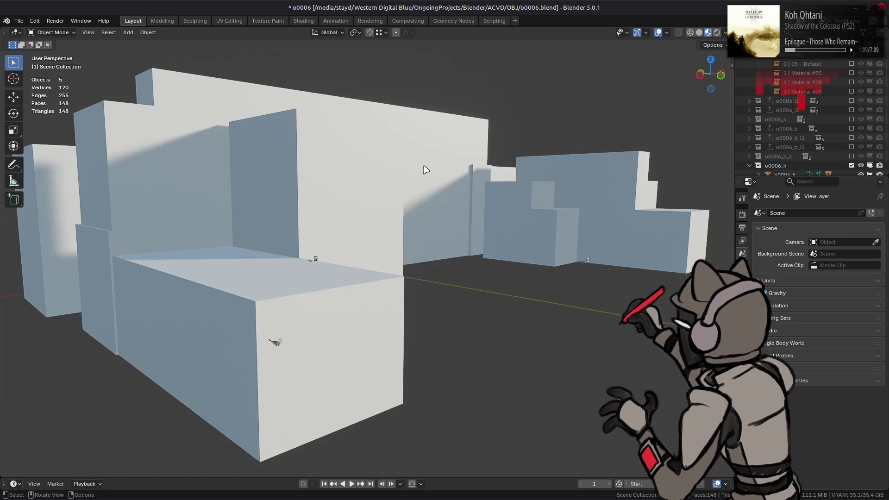
scroll(423, 169, down, 2)
click(707, 32)
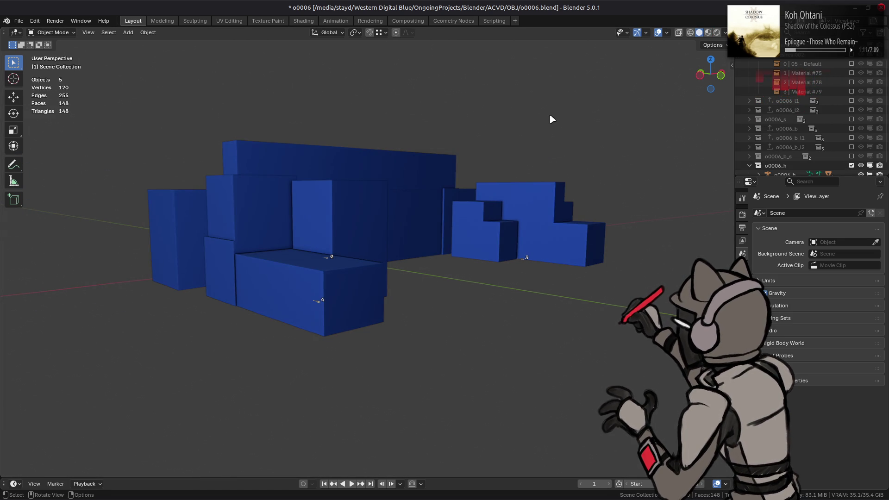
click(315, 272)
key(Tab)
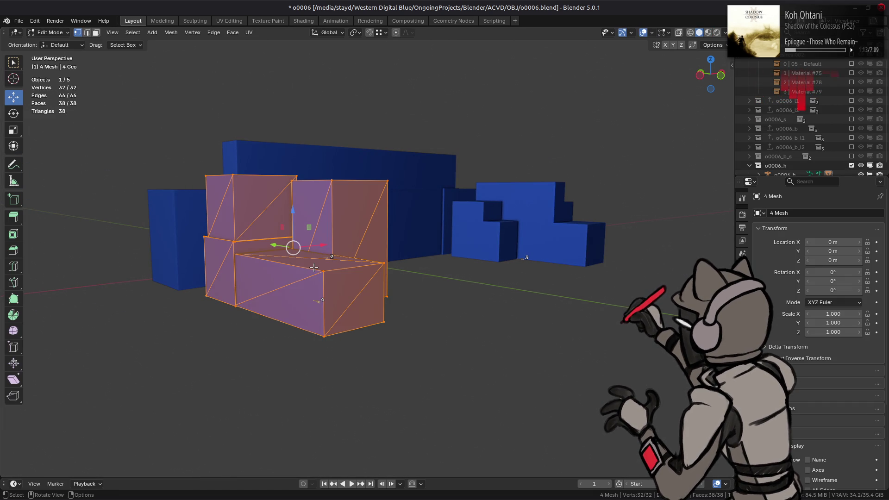
key(Tab)
mouse_move(443, 230)
middle_down()
mouse_move(433, 244)
mouse_move(608, 227)
mouse_move(655, 192)
middle_up()
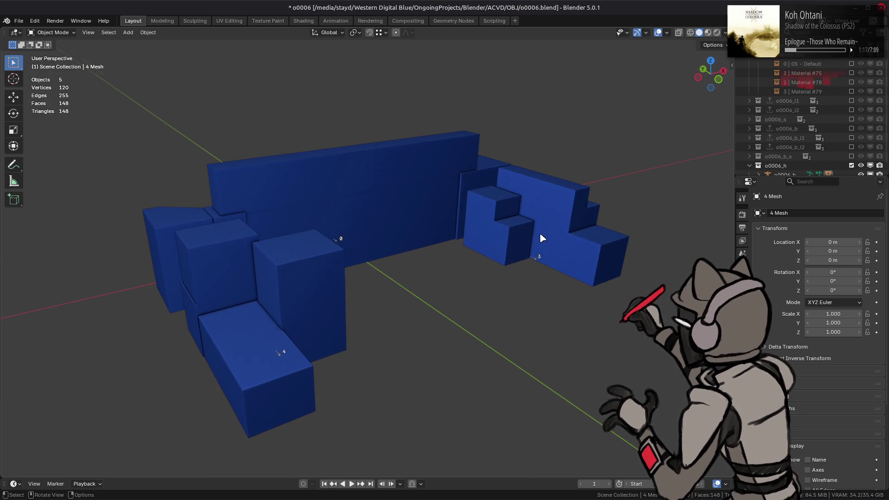
key(ctrl+s)
- Set the view Clip End to 500 m, save, and exclude o0006_h again
click(725, 32)
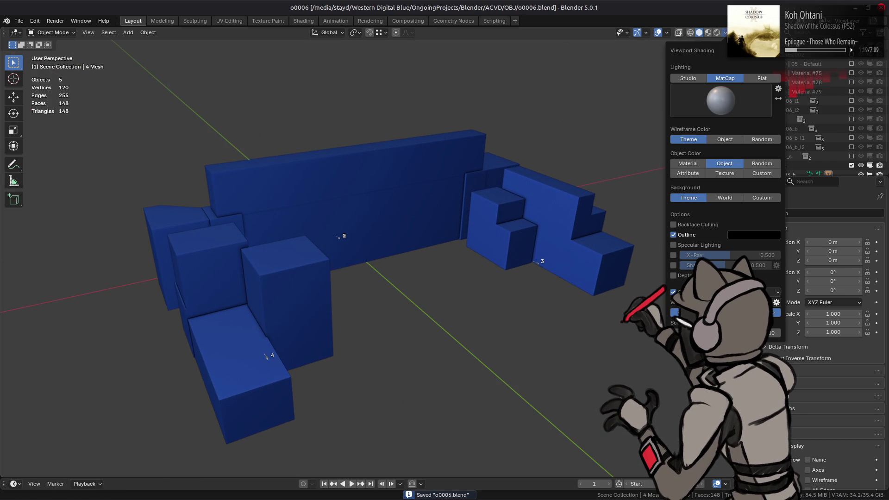
click(777, 304)
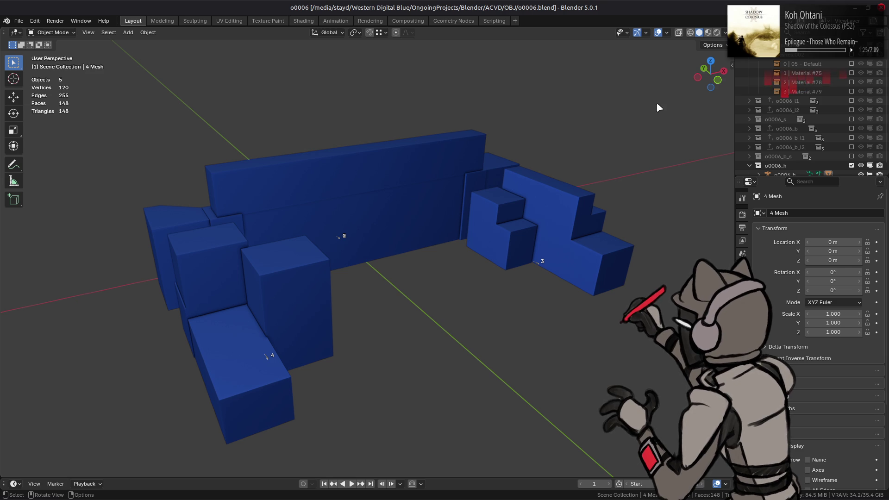
key(n)
click(701, 91)
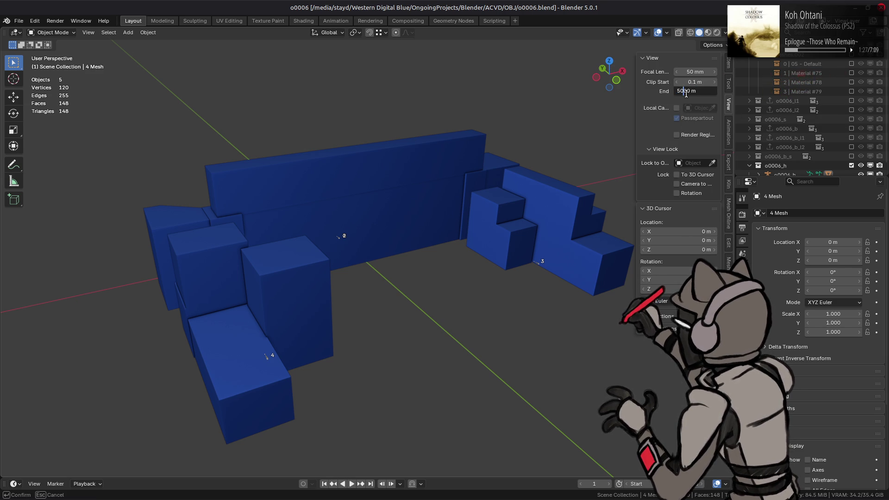
key(Return)
key(b)
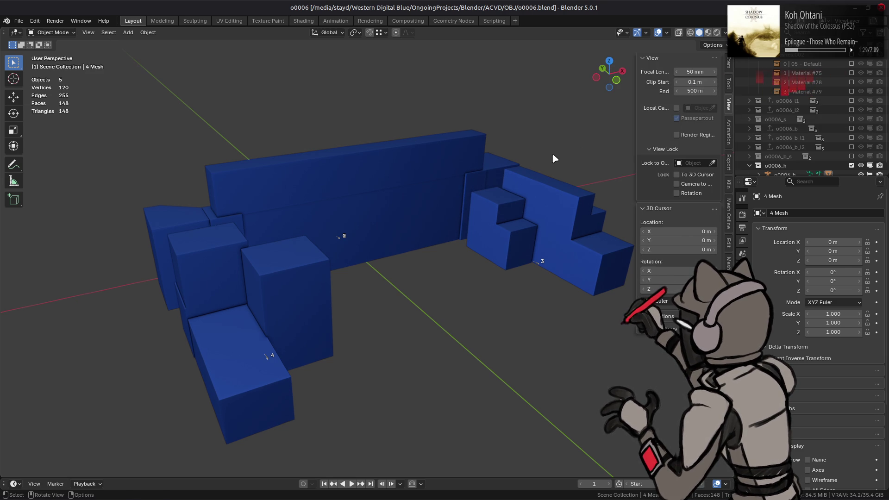
key(Escape)
key(n)
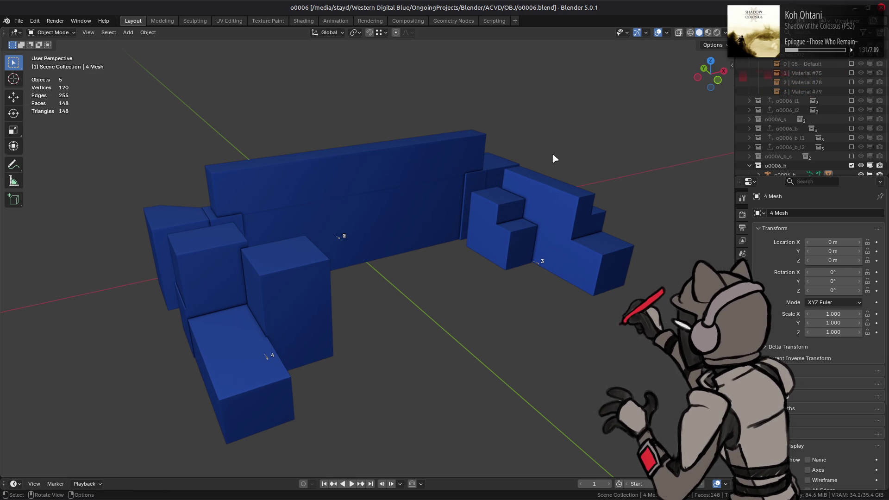
shift+middle_drag(553, 151, 542, 146)
key(ctrl+s)
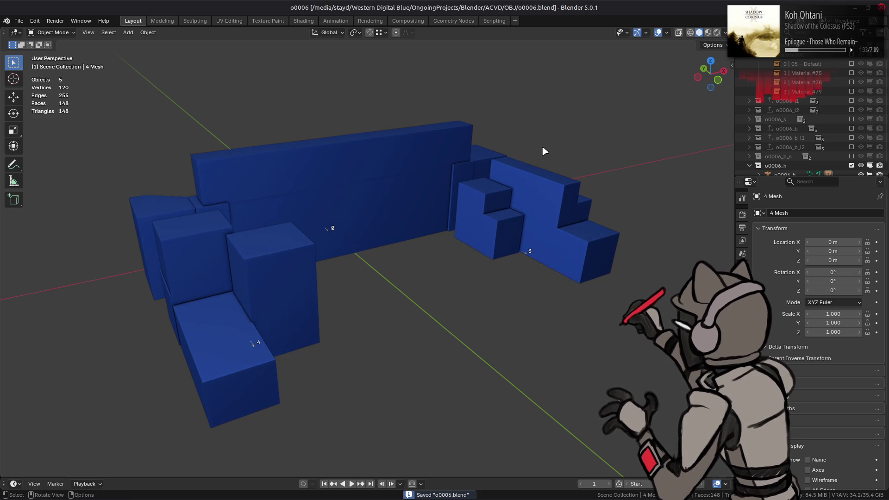
drag(788, 167, 799, 130)
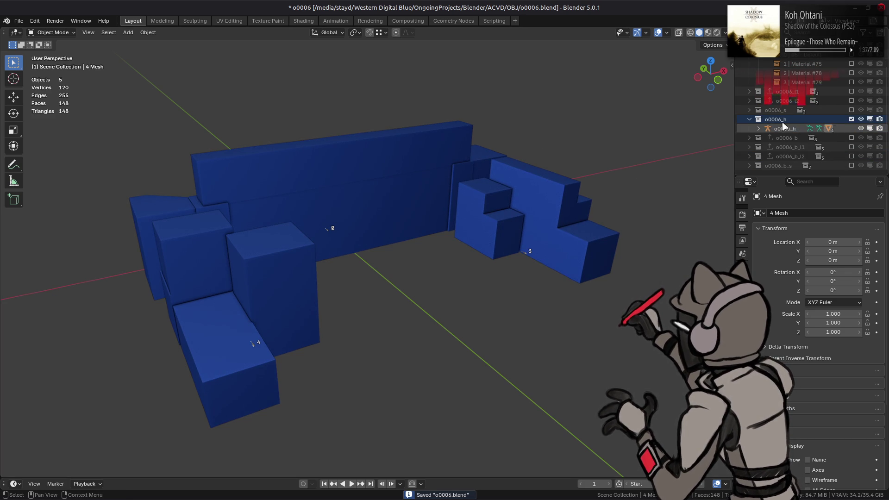
click(851, 128)
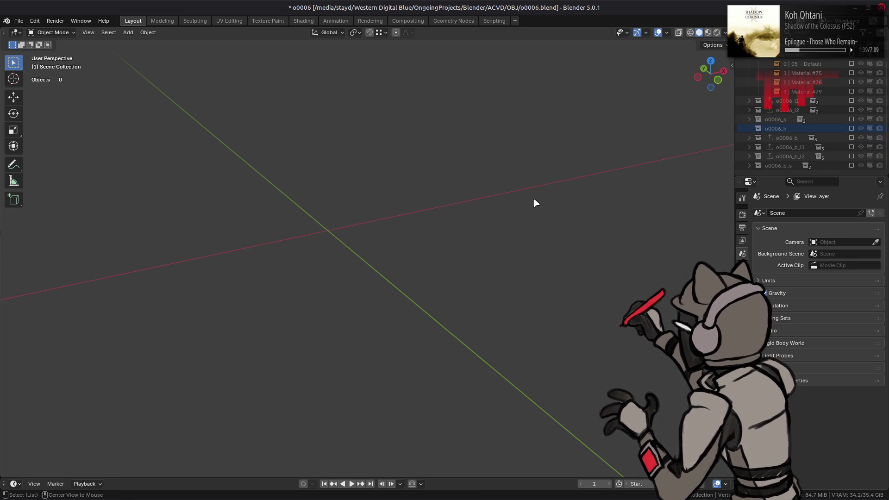
- Drag o0006_b_h.hmd from Nemo into Blender and import it
key(alt+Tab)
key(alt+Tab)
key(alt+Tab)
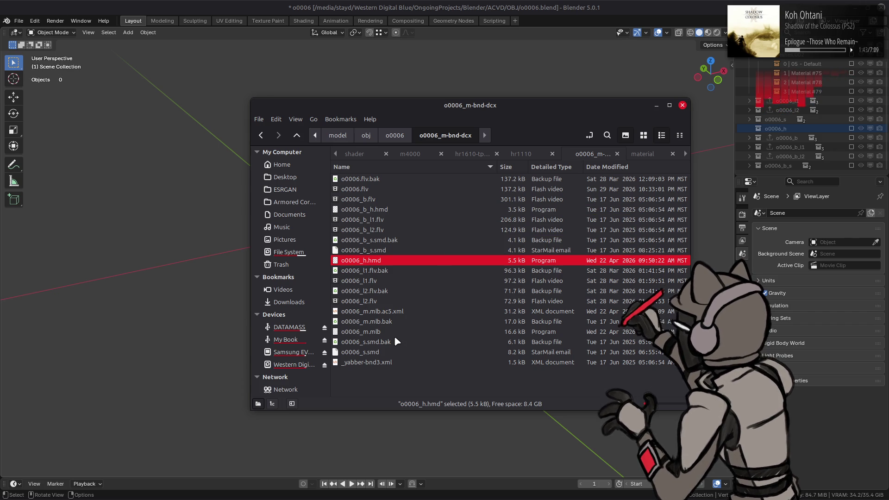
click(394, 208)
drag(394, 211, 141, 210)
click(216, 216)
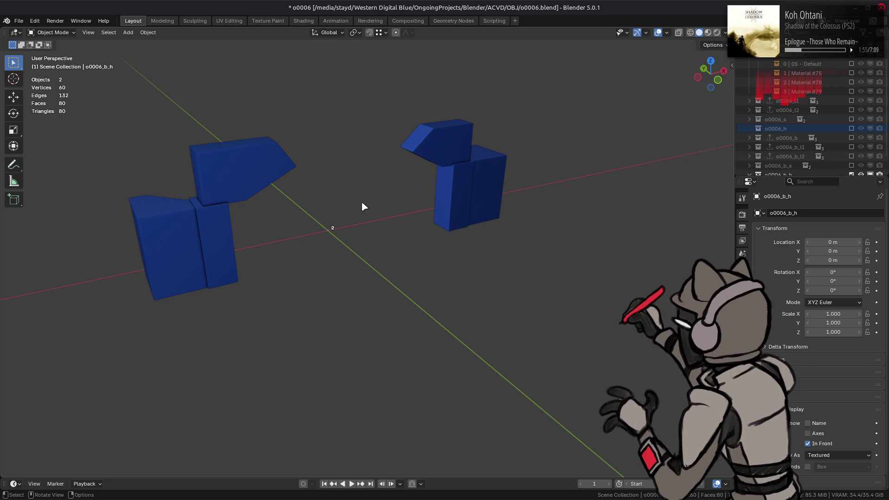
- Re-include o0006_h, toggling it off and on to compare with o0006_b_h parts
scroll(815, 117, down, 2)
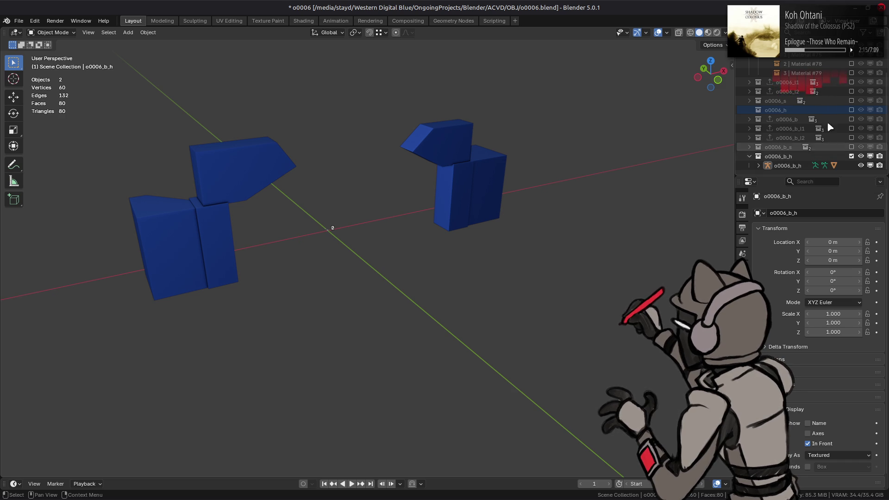
click(851, 110)
mouse_move(324, 250)
middle_down()
mouse_move(601, 249)
mouse_move(507, 266)
mouse_move(515, 236)
mouse_move(694, 146)
middle_up()
click(851, 111)
click(852, 111)
click(851, 111)
click(852, 111)
mouse_move(557, 167)
middle_down()
mouse_move(587, 145)
mouse_move(520, 159)
middle_up()
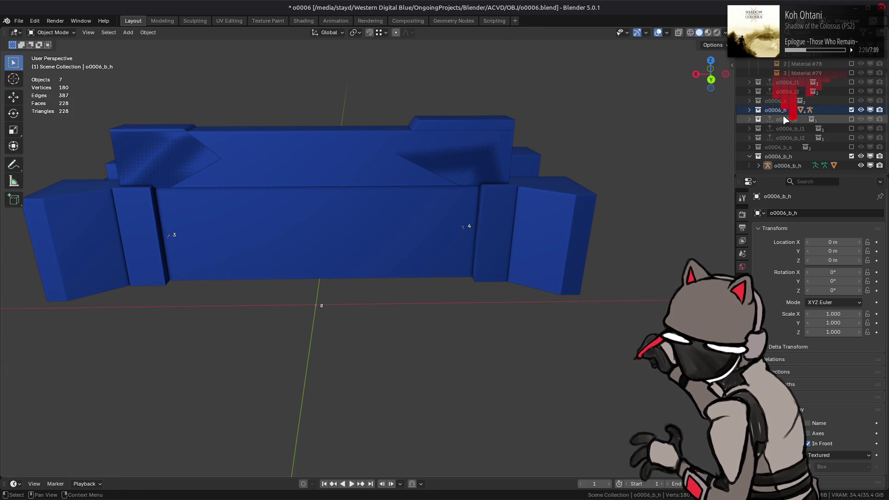
- Toggle o0006_h repeatedly to compare, ending excluded with just the two o0006_b_h blocks
click(851, 110)
click(852, 110)
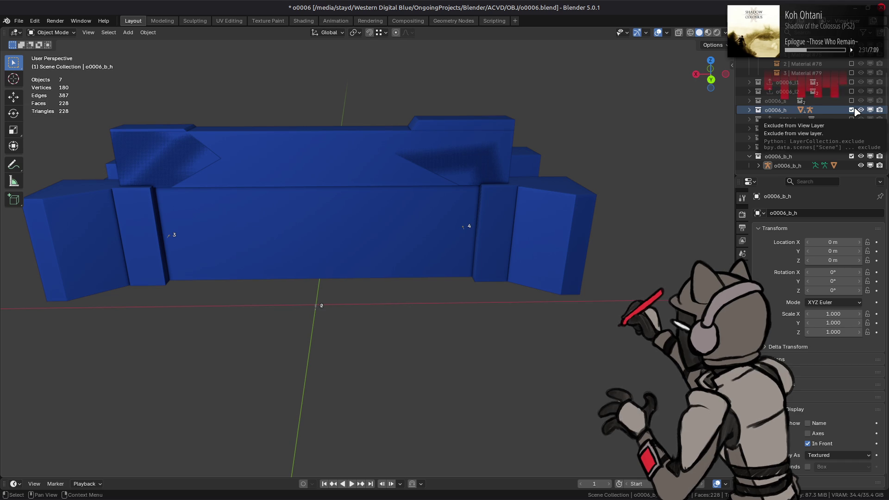
click(851, 110)
click(852, 110)
click(852, 109)
click(851, 109)
click(852, 109)
click(851, 110)
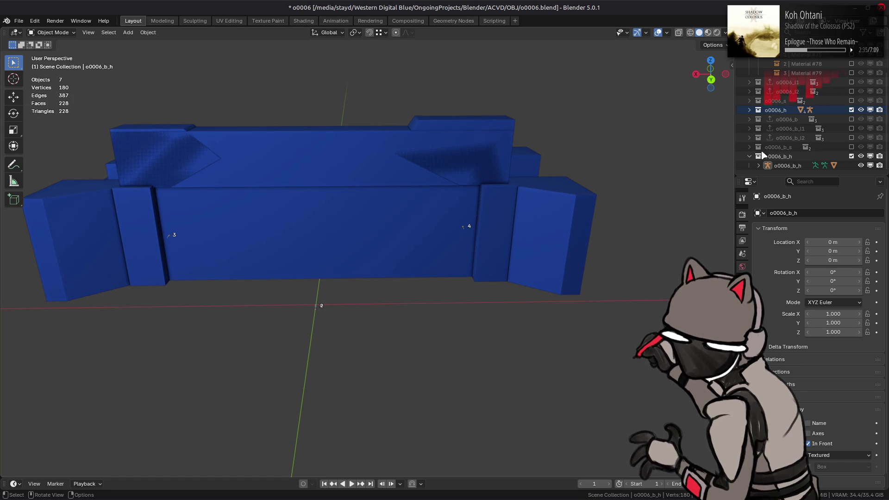
click(852, 110)
click(851, 110)
click(852, 110)
click(851, 110)
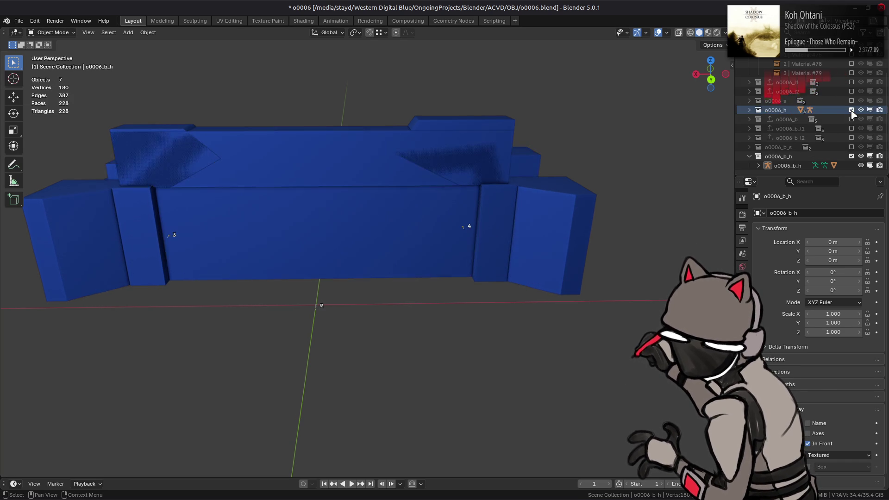
click(852, 110)
click(851, 110)
click(851, 110)
click(852, 109)
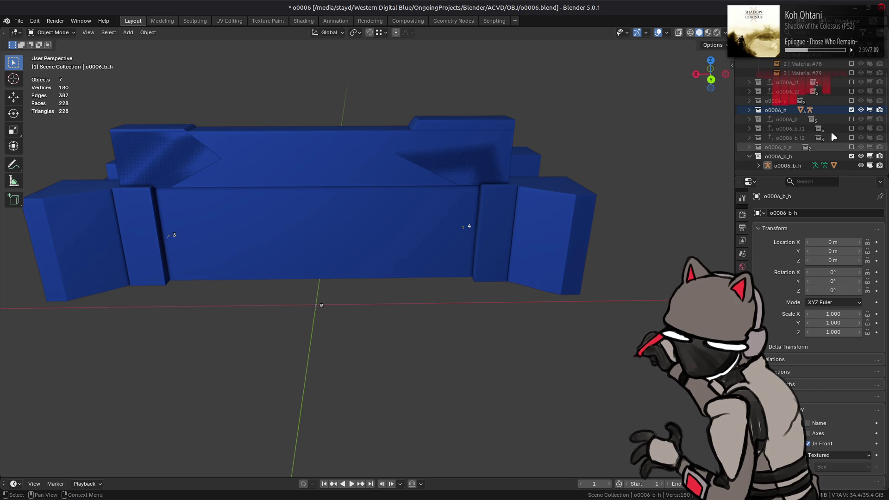
click(852, 110)
click(852, 109)
click(851, 110)
middle_drag(417, 167, 590, 178)
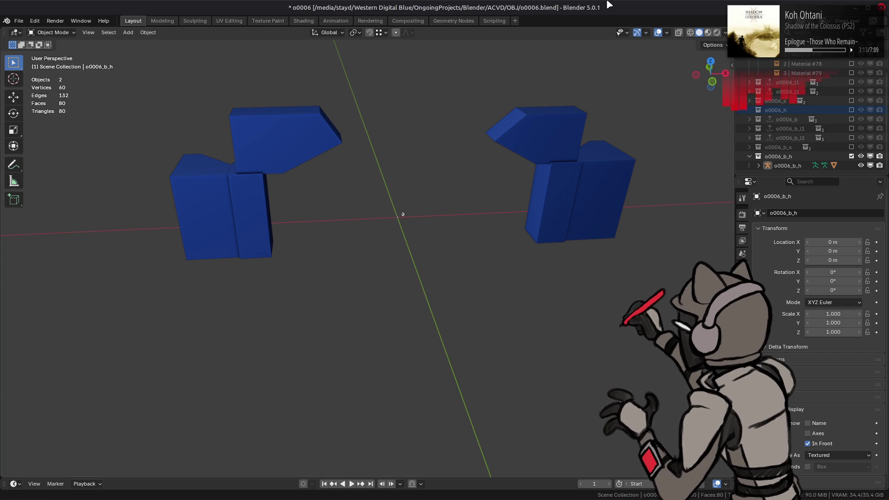
mouse_move(505, 114)
middle_down()
mouse_move(478, 156)
mouse_move(435, 178)
mouse_move(447, 163)
mouse_move(467, 159)
middle_up()
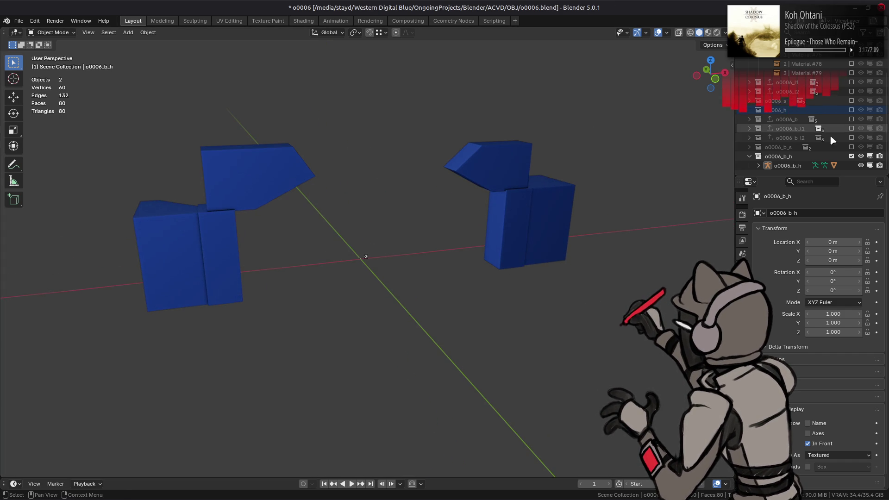
click(851, 147)
click(851, 156)
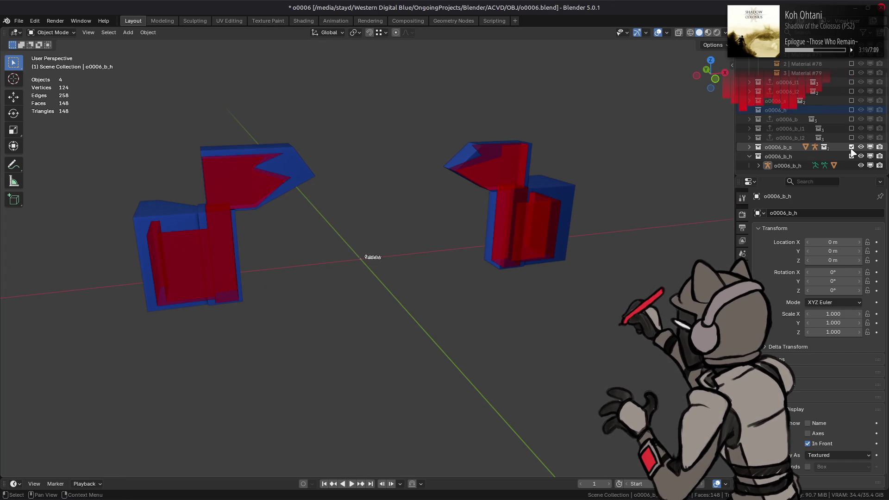
mouse_move(460, 194)
middle_down()
mouse_move(491, 213)
mouse_move(628, 214)
middle_up()
click(851, 147)
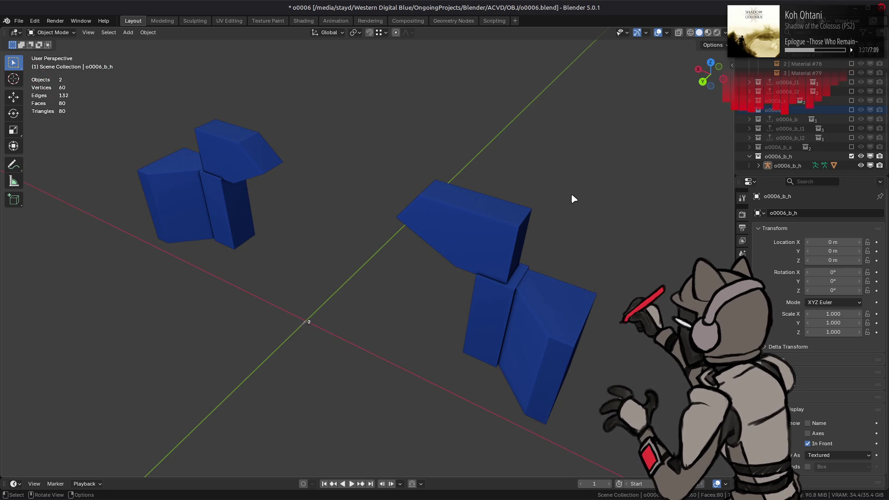
- Save o0006.blend with the two o0006_b_h end blocks, orbiting to check both
mouse_move(573, 198)
middle_down()
mouse_move(343, 164)
mouse_move(482, 168)
mouse_move(463, 170)
middle_up()
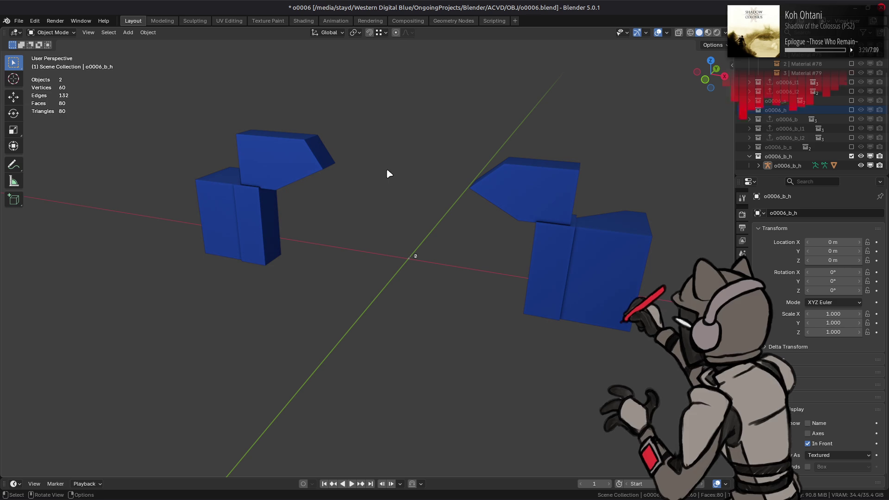
key(ctrl+s)
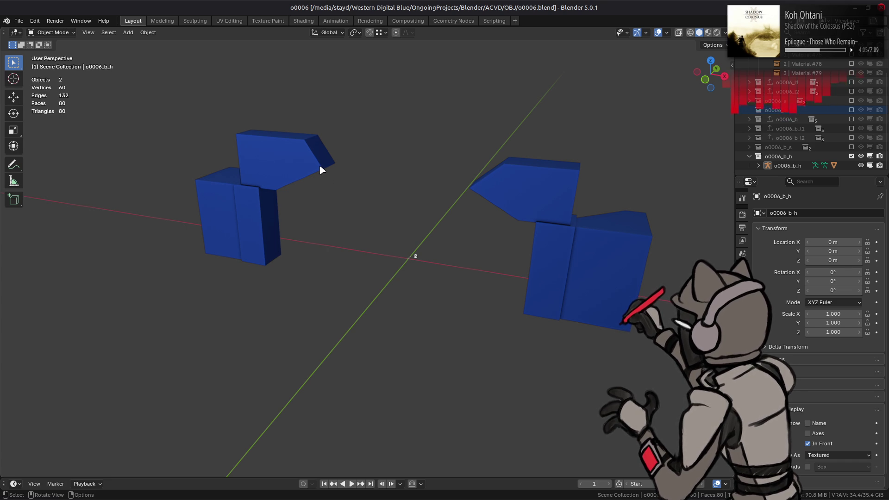
middle_drag(318, 258, 355, 253)
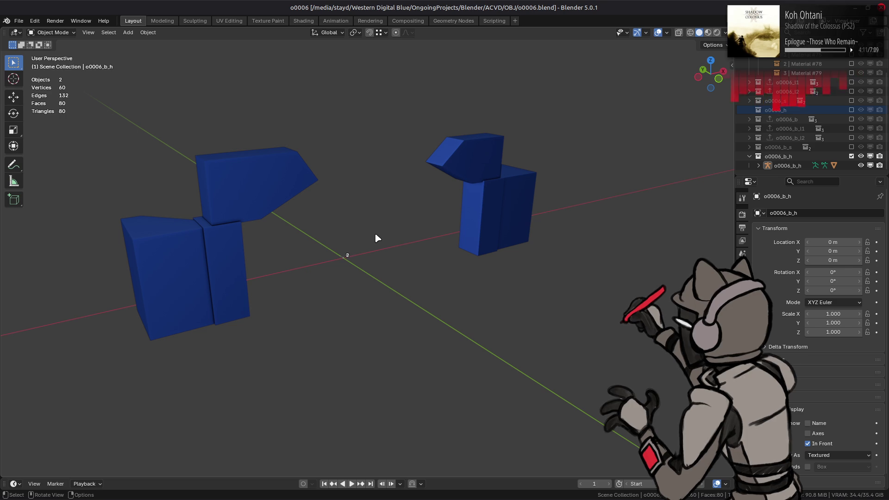
key(ctrl+s)
mouse_move(12, 496)
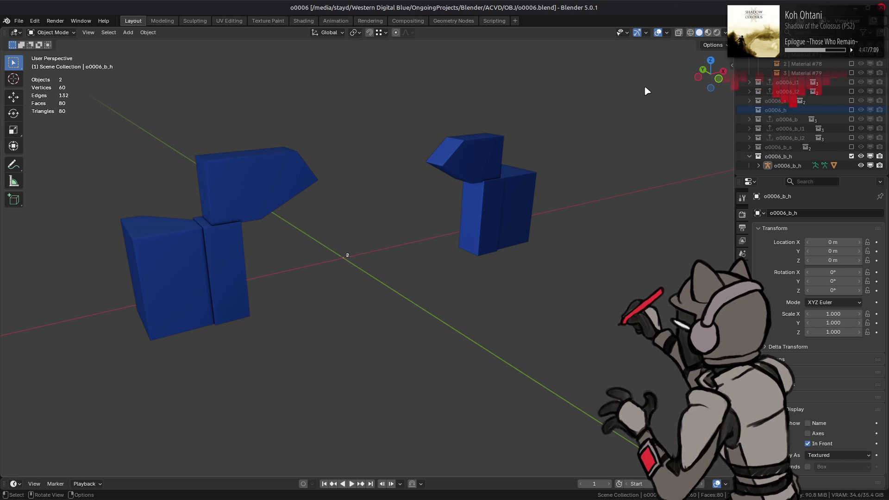
mouse_move(648, 497)
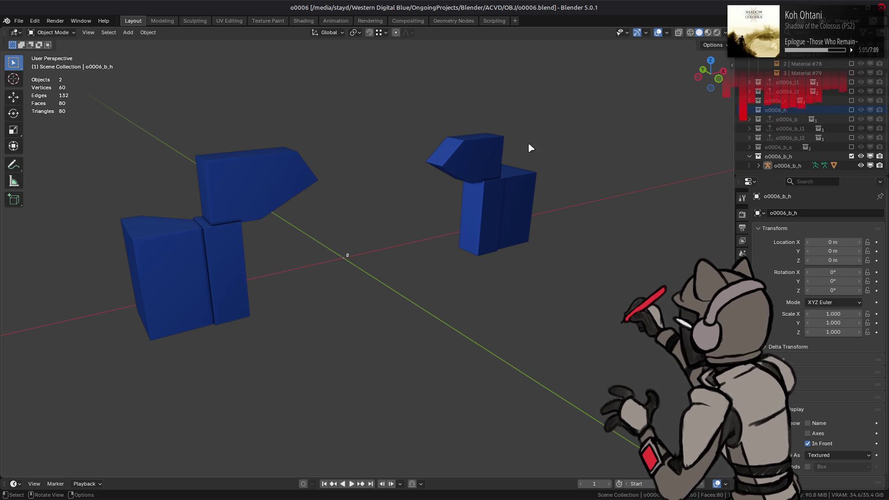
key(ctrl+s)
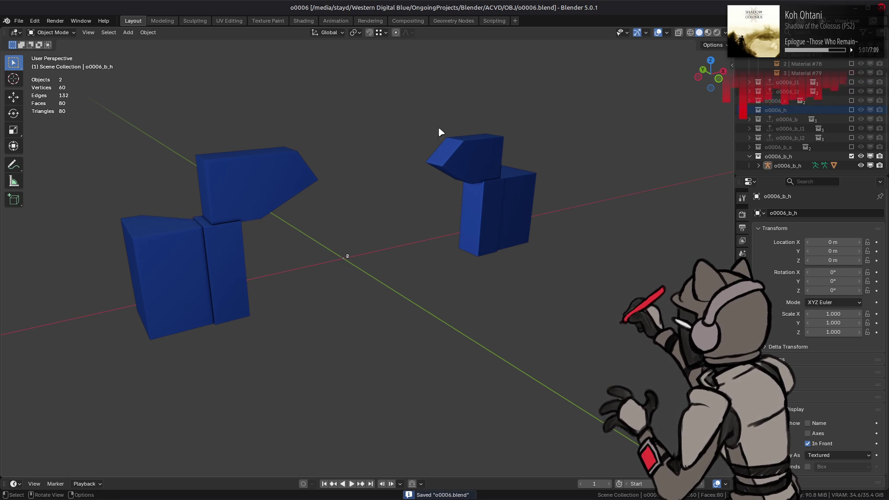
- Start a new General scene
click(19, 21)
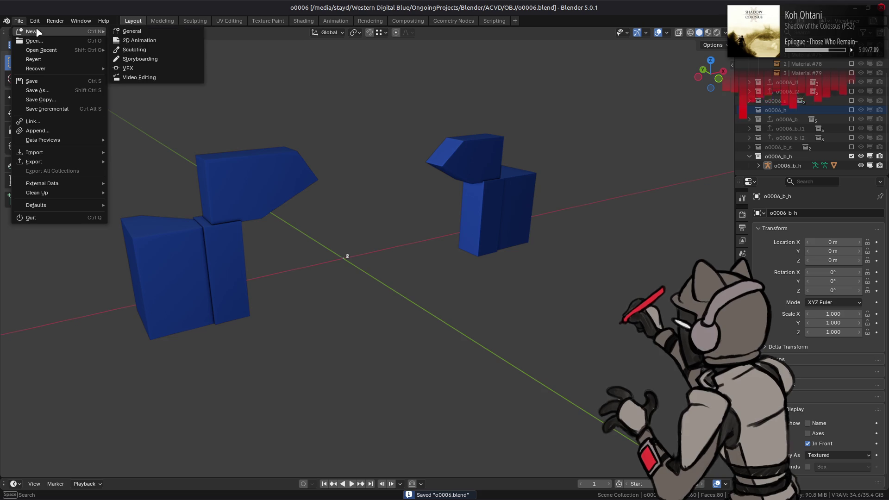
mouse_move(28, 31)
click(132, 31)
- Open o0008.blend from the OBJ folder using the thumbnail file view
click(19, 20)
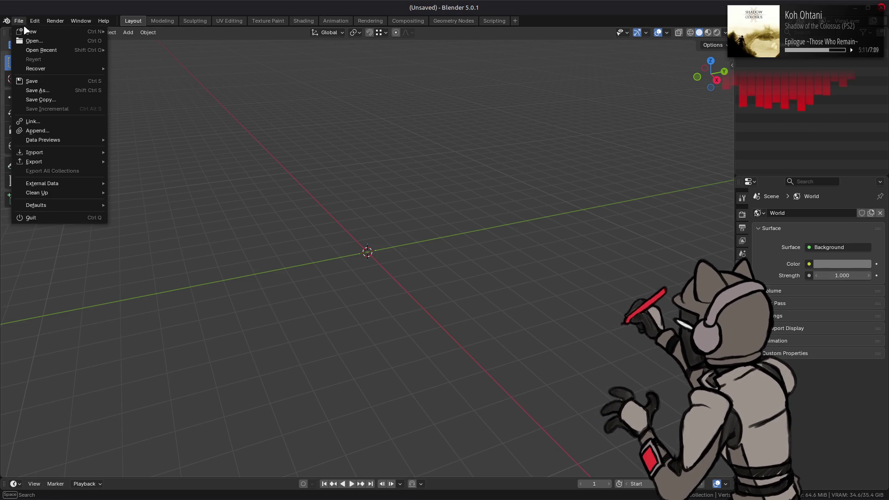
mouse_move(40, 51)
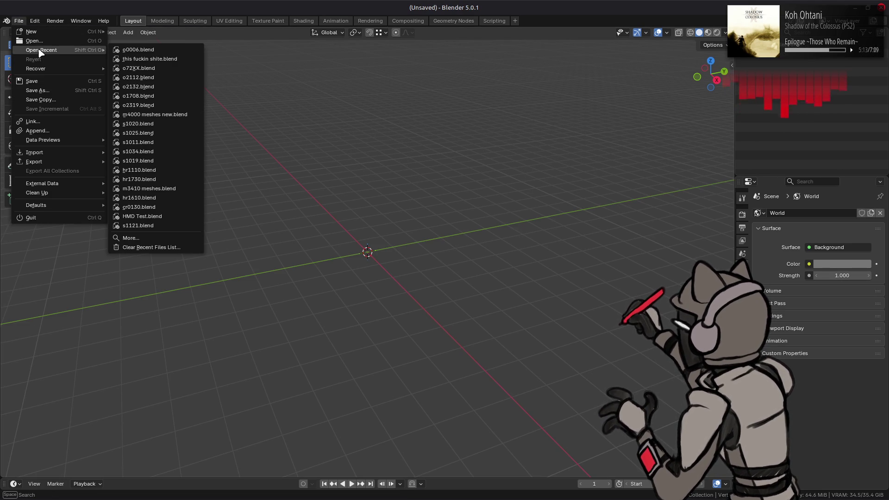
click(35, 41)
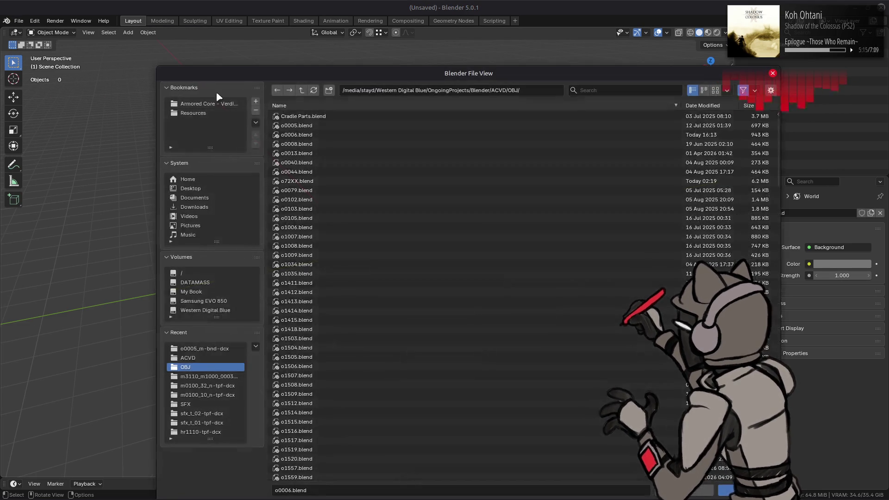
click(715, 91)
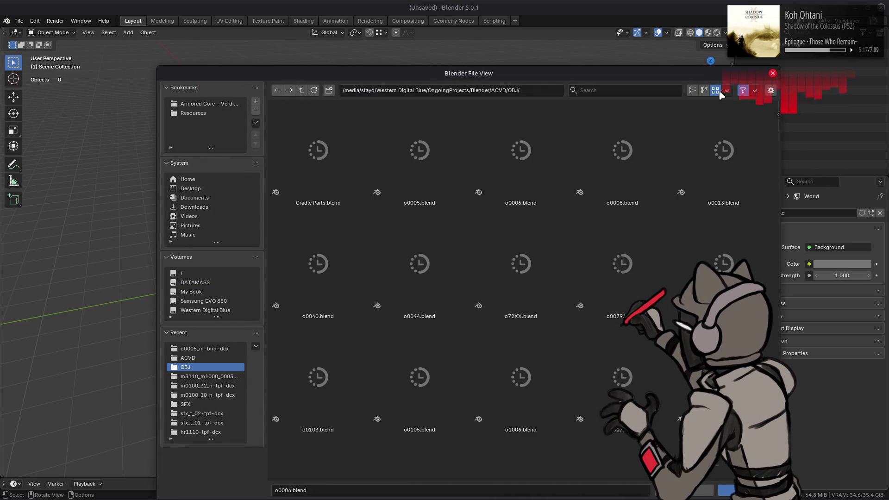
double_click(641, 162)
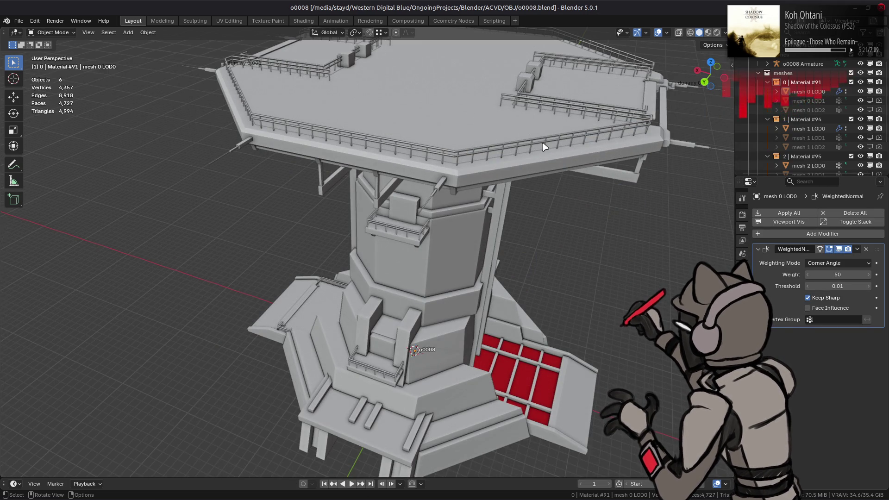
- Switch the viewport shading to MatCap with a bluish matcap
middle_drag(523, 193, 442, 184)
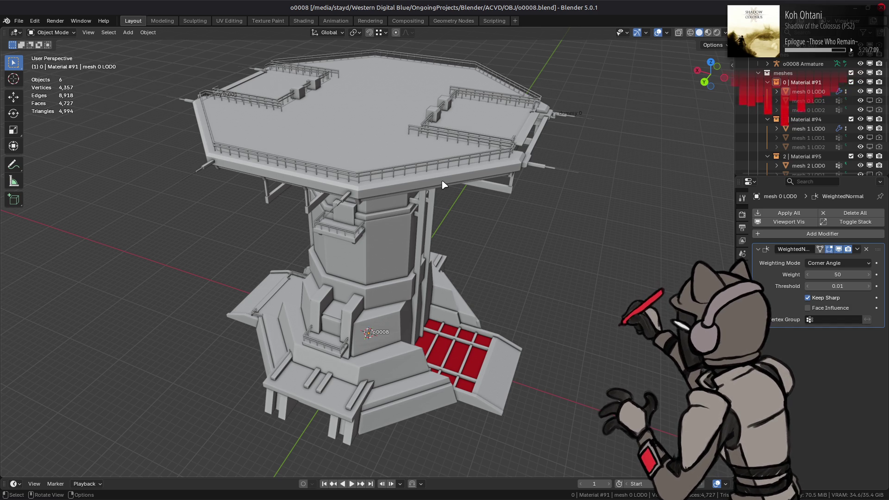
mouse_move(442, 185)
middle_down()
mouse_move(480, 168)
mouse_move(649, 162)
mouse_move(482, 190)
middle_up()
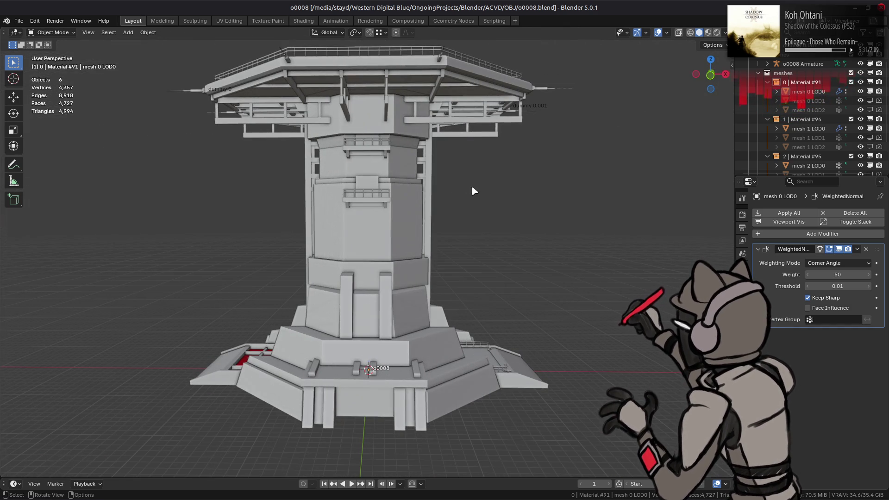
click(725, 32)
click(718, 95)
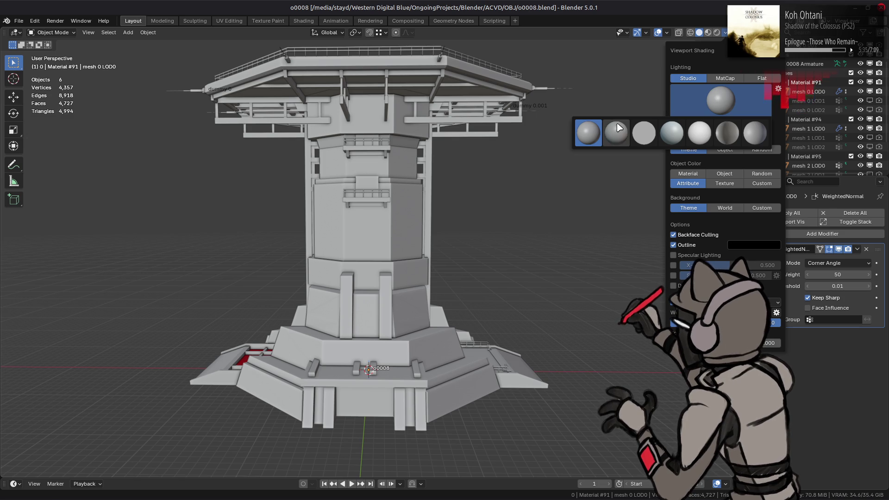
click(616, 133)
click(718, 80)
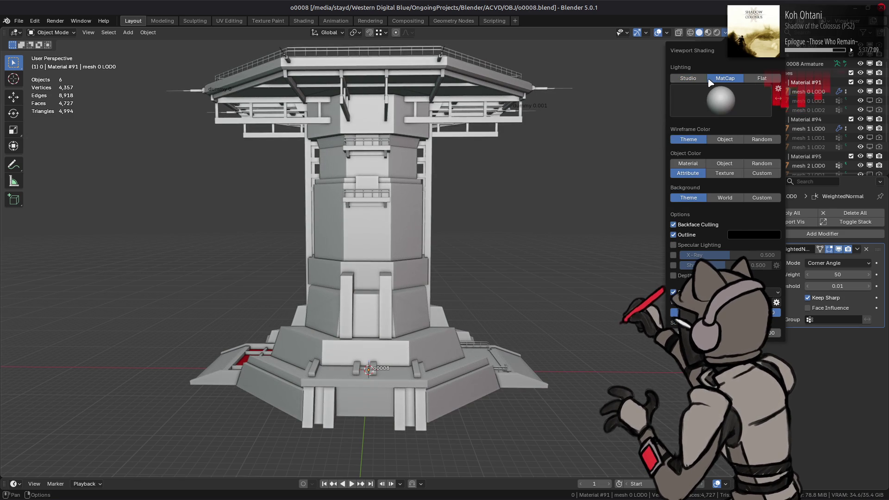
click(719, 98)
click(697, 140)
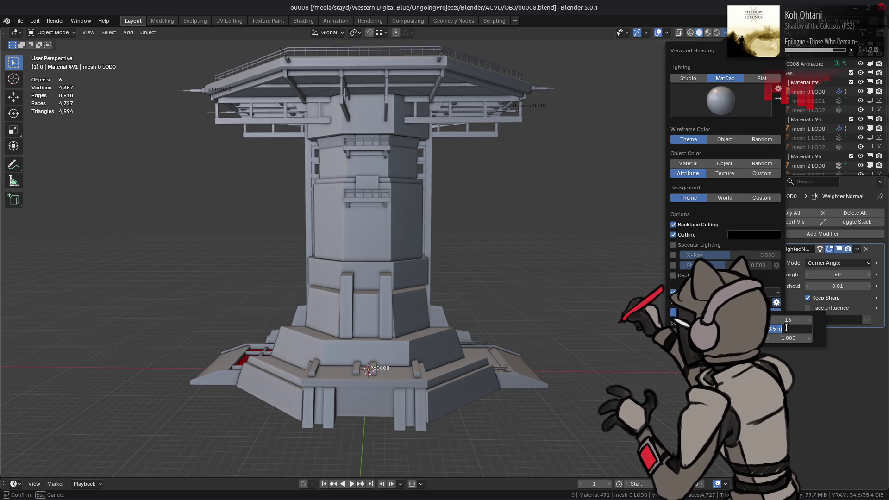
- Set the viewport focal length to 35 mm
mouse_move(559, 194)
middle_down()
mouse_move(468, 212)
mouse_move(495, 210)
middle_up()
key(n)
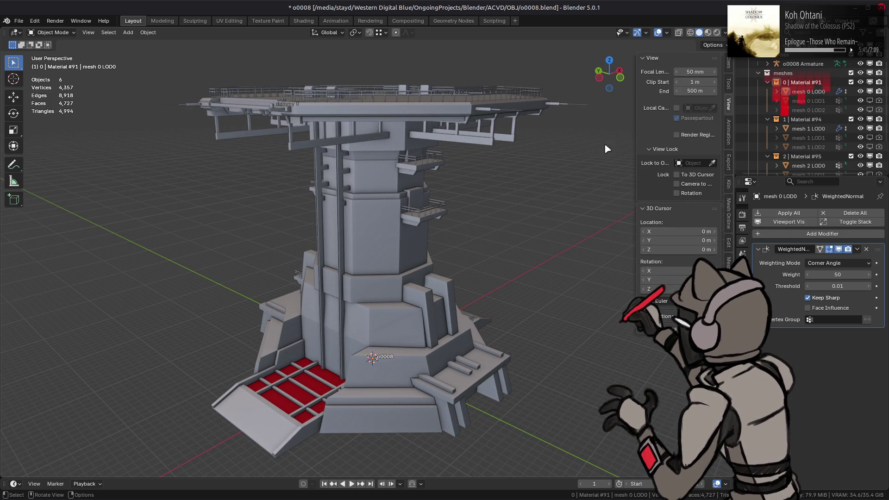
click(689, 72)
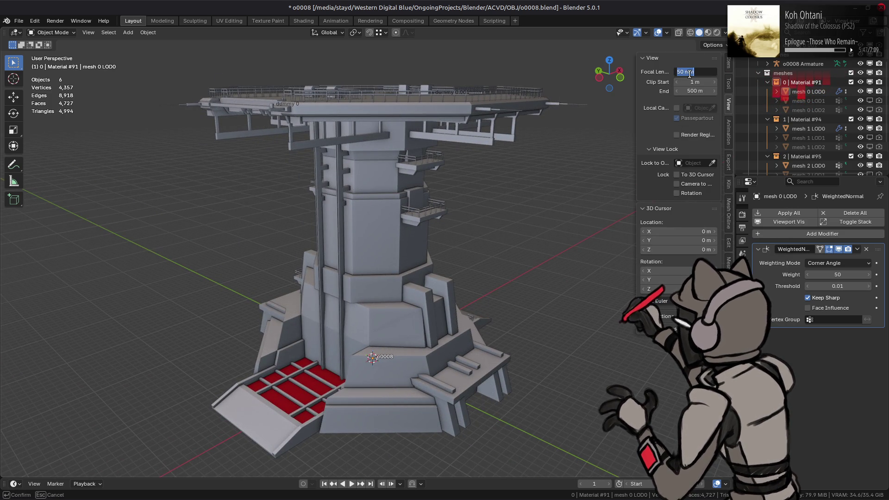
text(35)
key(Return)
scroll(491, 183, up, 3)
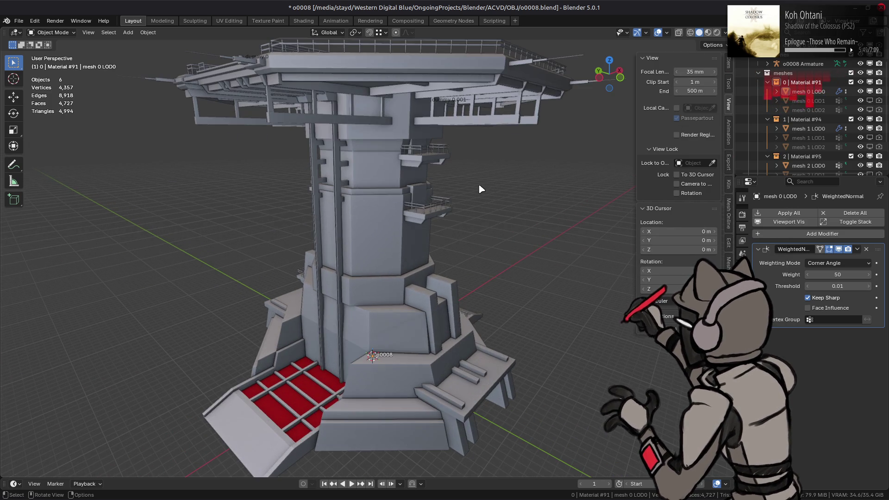
key(n)
- Zoom in under the top deck and enter edit mode on mesh 0 LOD0
scroll(454, 197, down, 2)
mouse_move(454, 197)
middle_down()
mouse_move(565, 206)
mouse_move(492, 220)
mouse_move(492, 244)
middle_up()
scroll(491, 236, up, 4)
scroll(492, 244, up, 2)
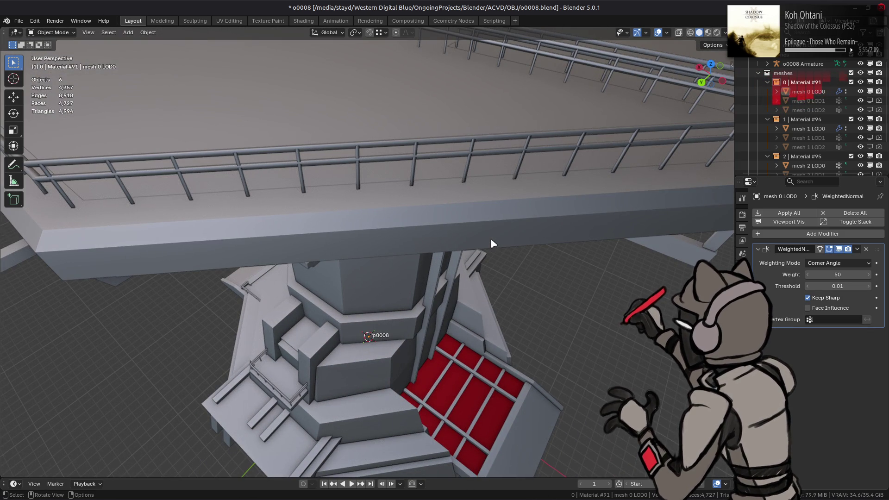
key(Tab)
middle_drag(470, 148, 485, 143)
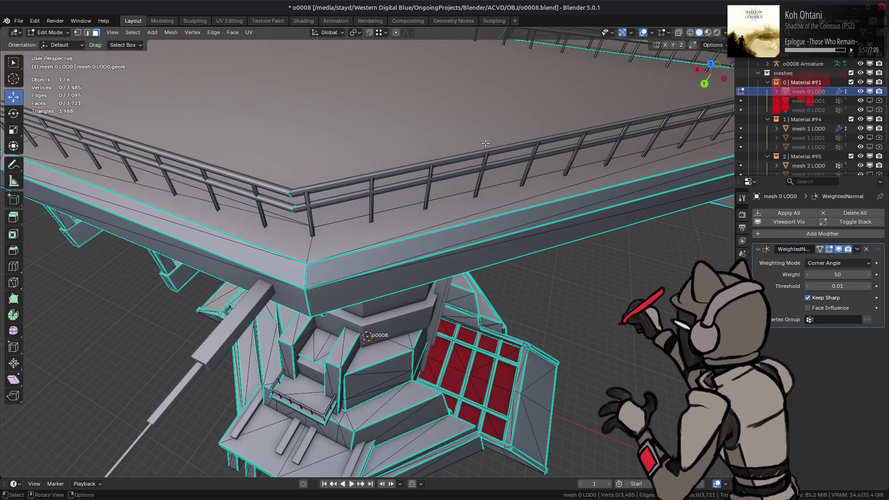
- Return to object mode and orbit and zoom to view the whole tower
key(Tab)
scroll(485, 143, down, 5)
mouse_move(462, 254)
middle_down()
mouse_move(428, 214)
mouse_move(443, 224)
middle_up()
scroll(443, 223, up, 2)
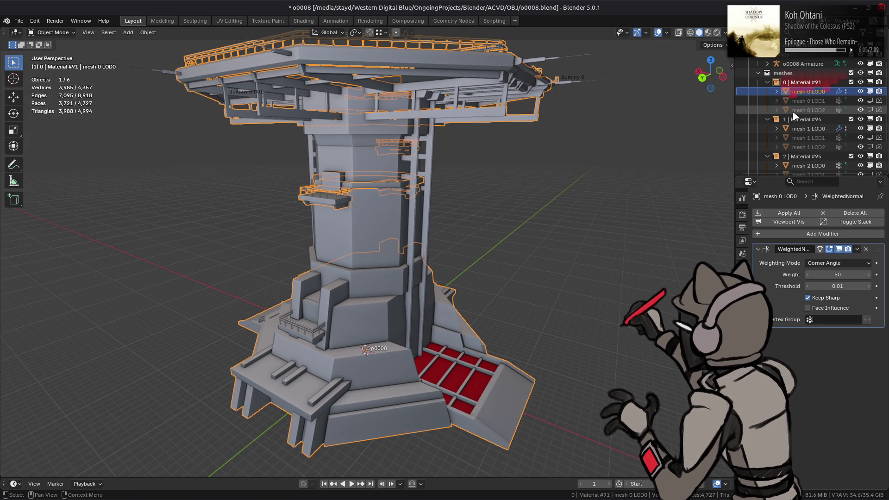
scroll(791, 118, up, 3)
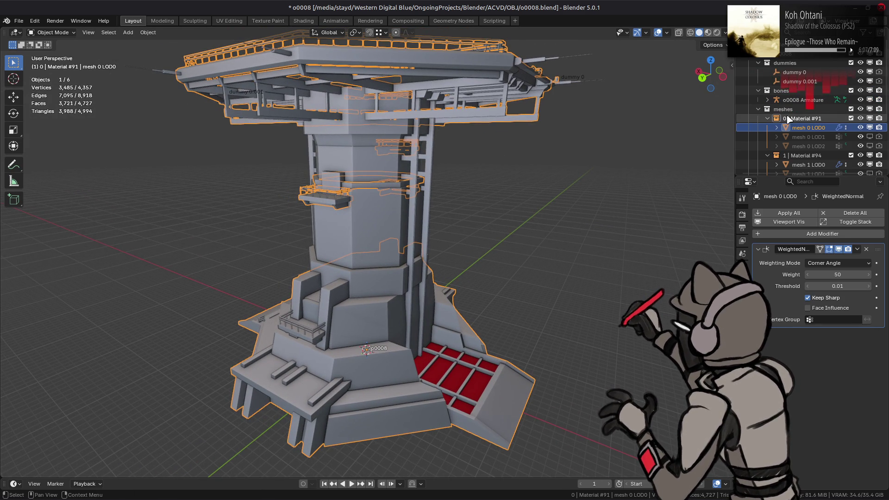
scroll(783, 127, down, 6)
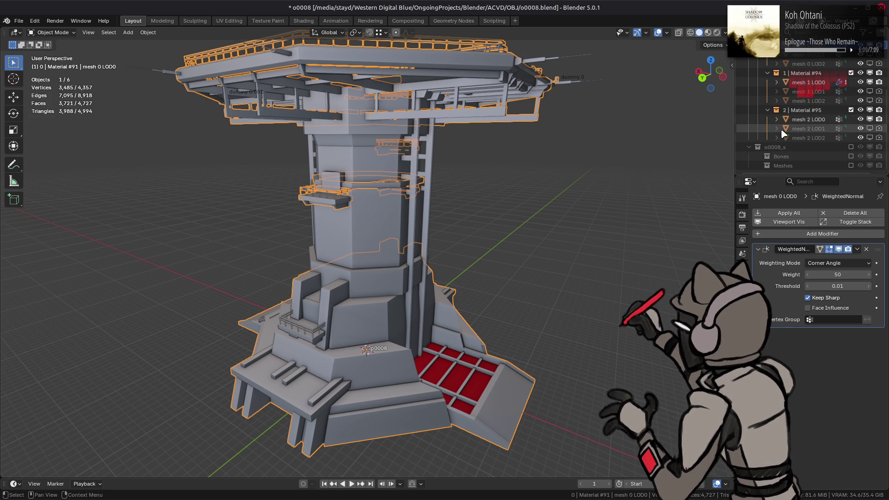
- Deselect everything and inspect the tower's shading from high and near-level angles
key(alt+Tab)
key(alt+shift+Tab)
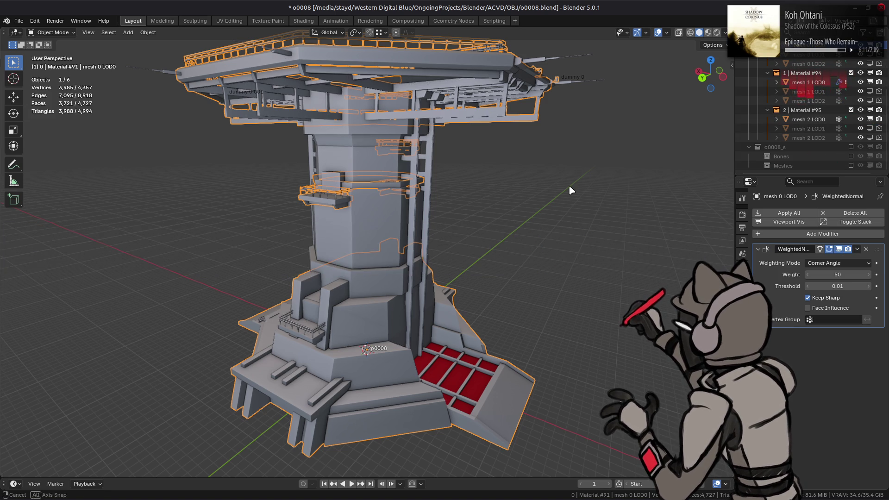
click(570, 190)
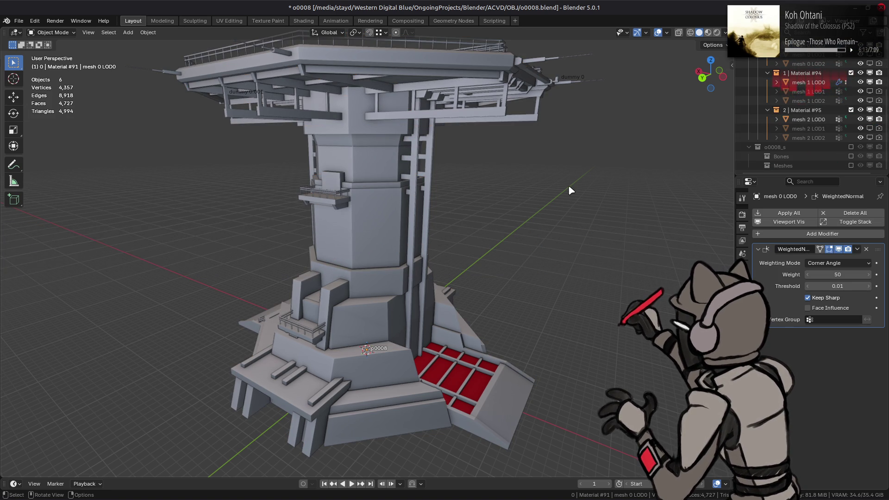
mouse_move(518, 230)
middle_down()
mouse_move(452, 264)
mouse_move(431, 388)
middle_up()
click(448, 376)
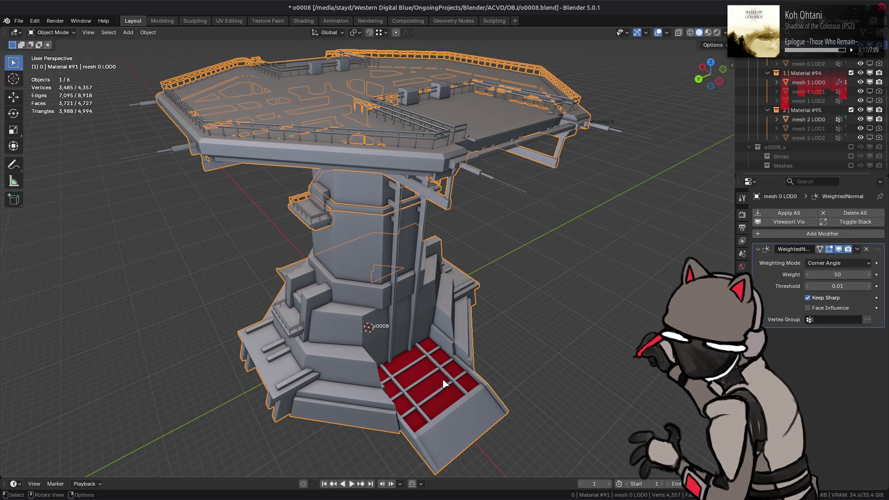
middle_drag(402, 294, 416, 246)
key(alt+a)
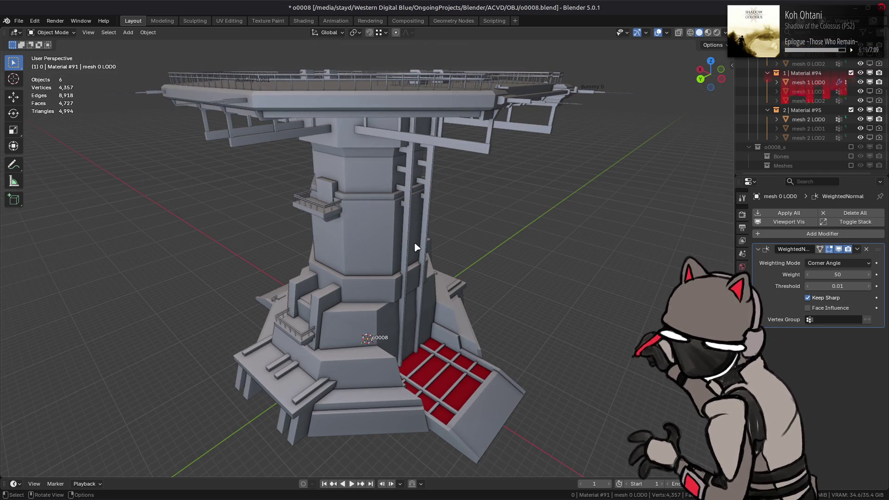
click(850, 147)
click(851, 147)
click(851, 147)
click(851, 147)
click(851, 148)
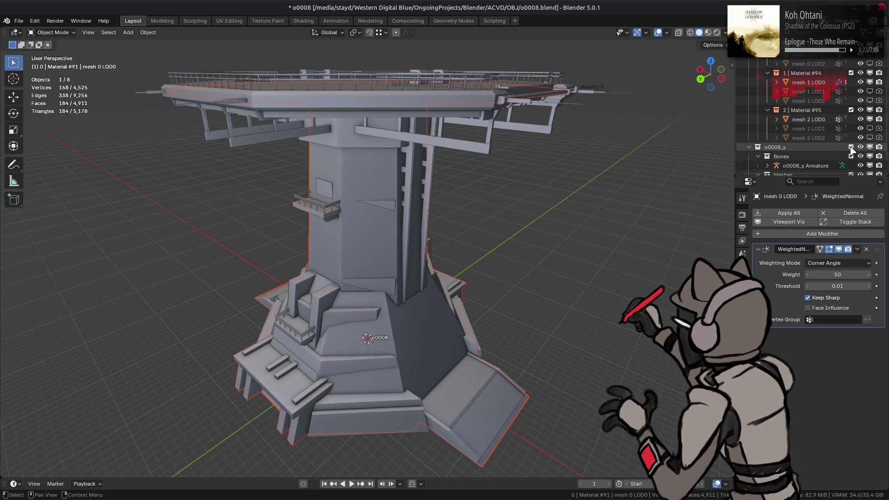
click(851, 147)
click(851, 147)
click(851, 147)
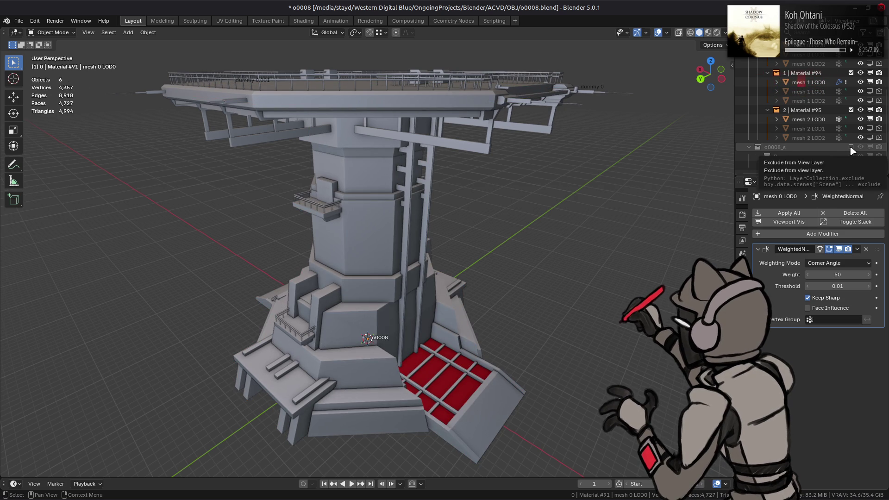
click(850, 147)
scroll(852, 149, down, 1)
click(792, 165)
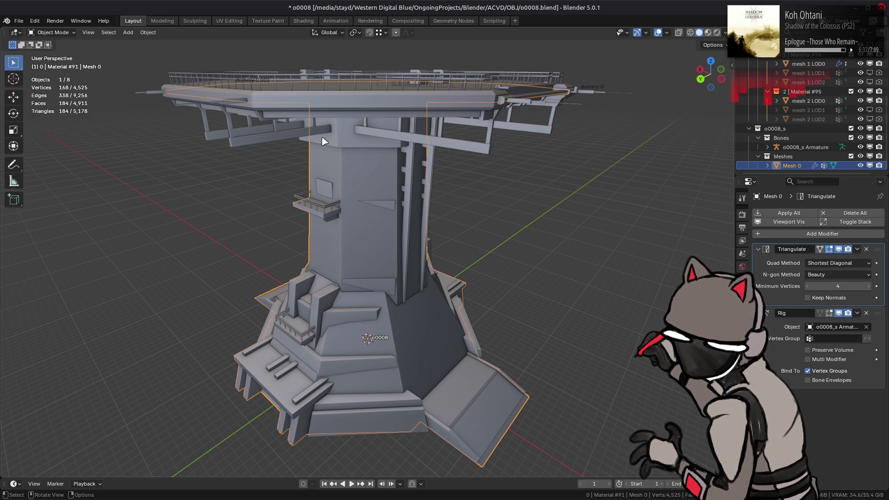
click(851, 128)
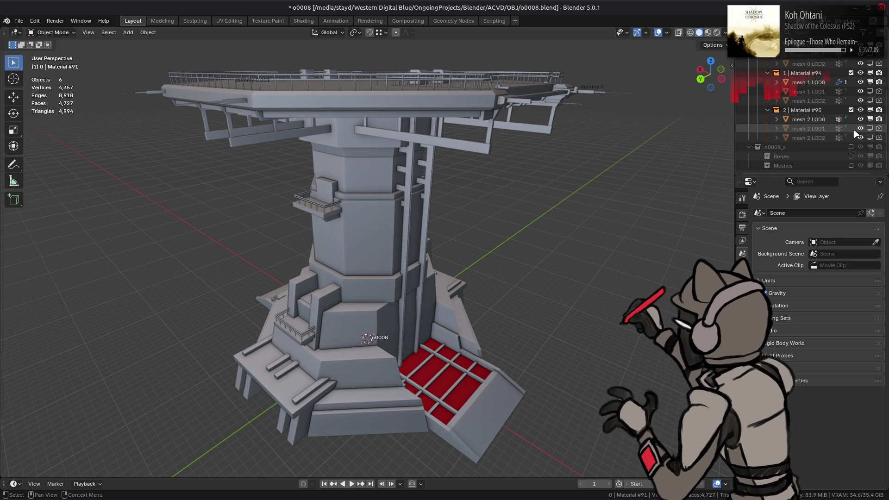
click(850, 146)
click(850, 147)
click(851, 147)
click(851, 147)
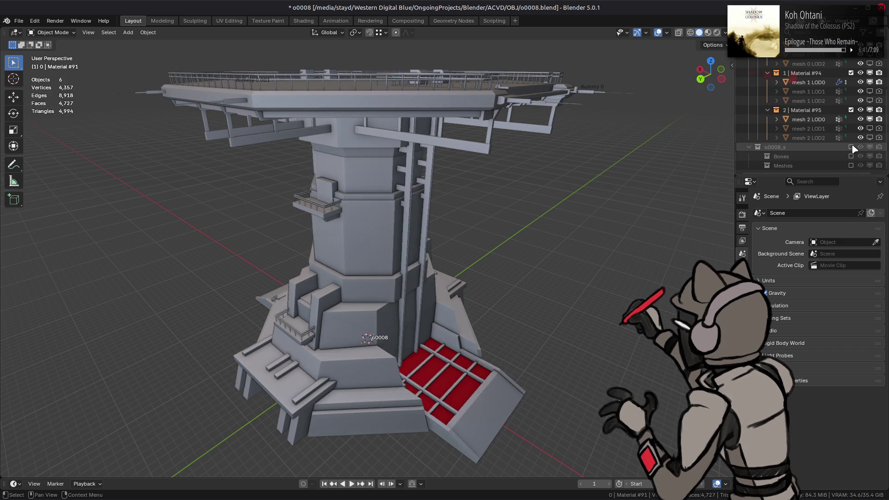
click(852, 147)
click(852, 147)
click(851, 147)
click(852, 147)
click(852, 147)
click(851, 146)
click(852, 147)
click(851, 147)
click(851, 147)
click(851, 147)
click(852, 147)
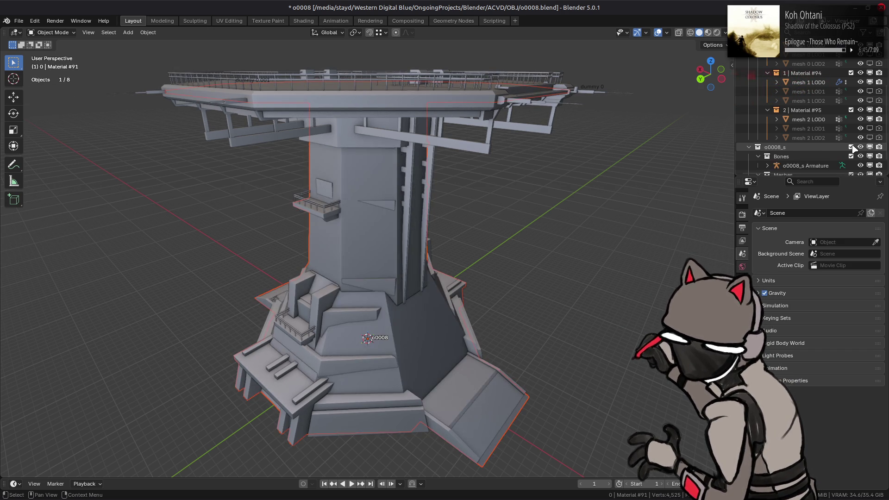
click(850, 146)
click(851, 146)
click(851, 147)
click(851, 147)
click(850, 147)
click(851, 146)
click(850, 147)
click(851, 147)
click(851, 146)
click(851, 147)
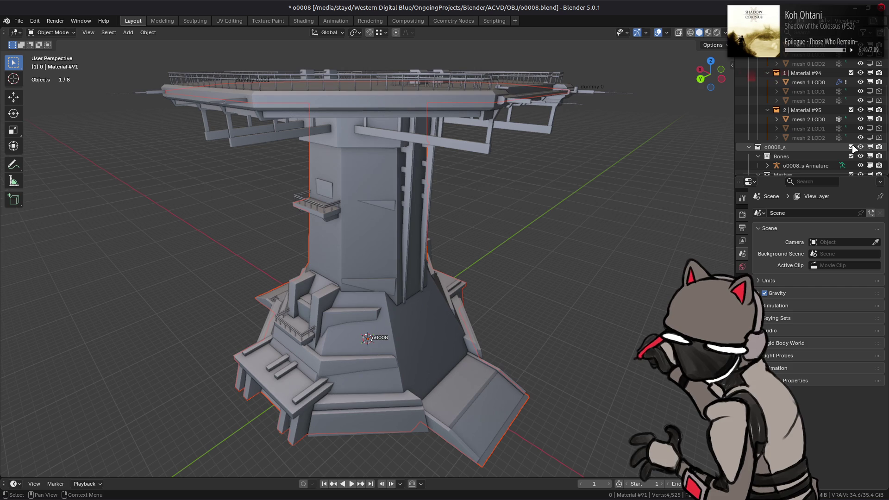
click(850, 147)
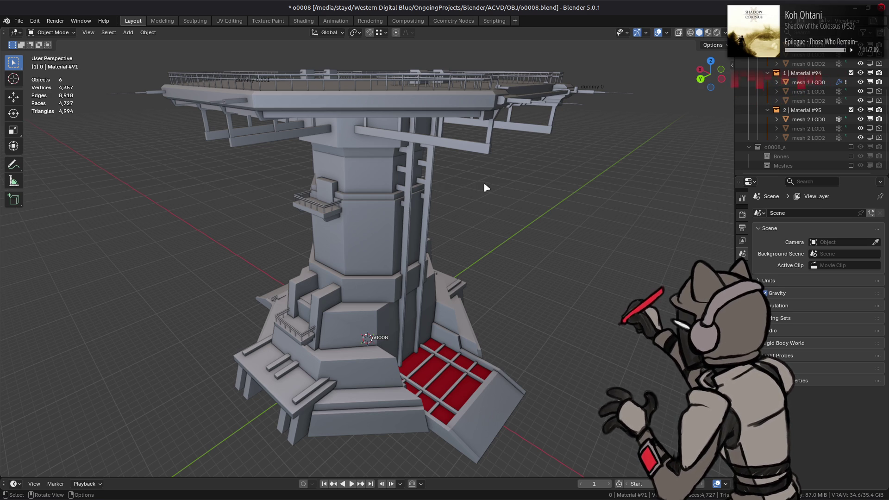
middle_drag(497, 177, 487, 214)
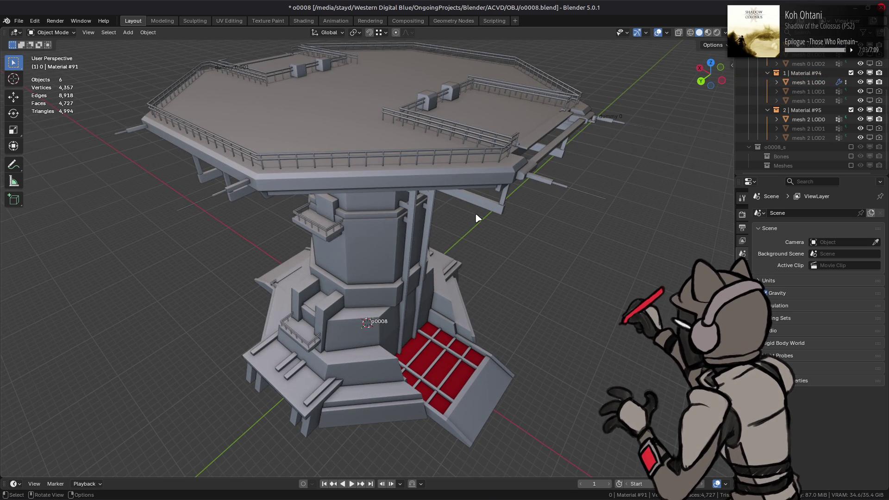
scroll(832, 107, up, 5)
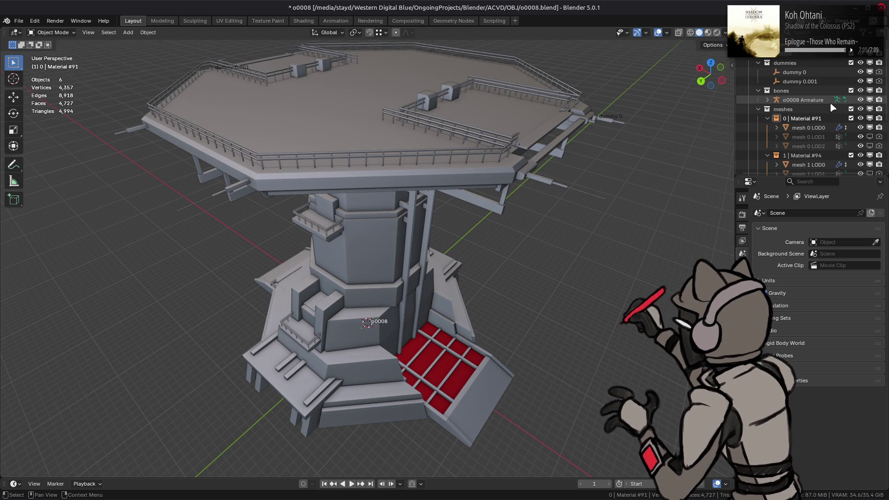
- Start a new General scene, discarding the unsaved tower changes
click(19, 21)
mouse_move(28, 31)
click(129, 30)
click(397, 271)
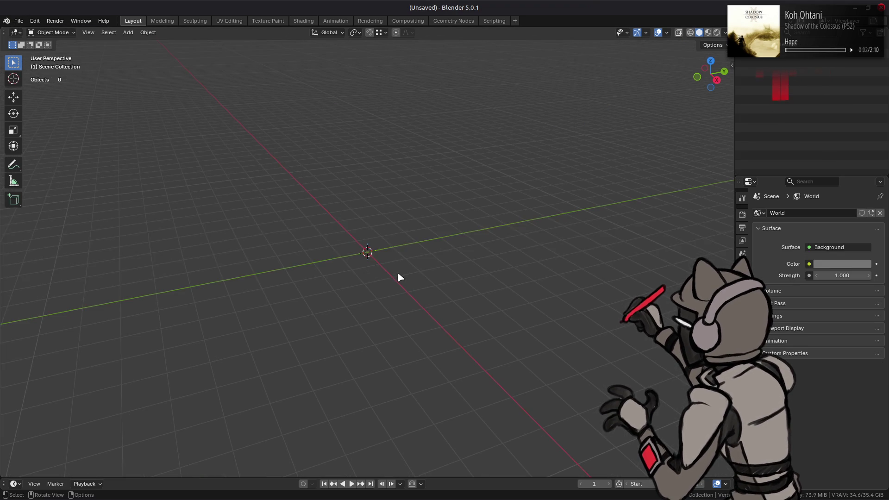
- Import o0008.flv from Nemo's o0008/o0008_m-bnd-dcx folder as a FLVER model with textures
key(alt+Tab)
key(alt+Tab)
key(BackSpace)
key(BackSpace)
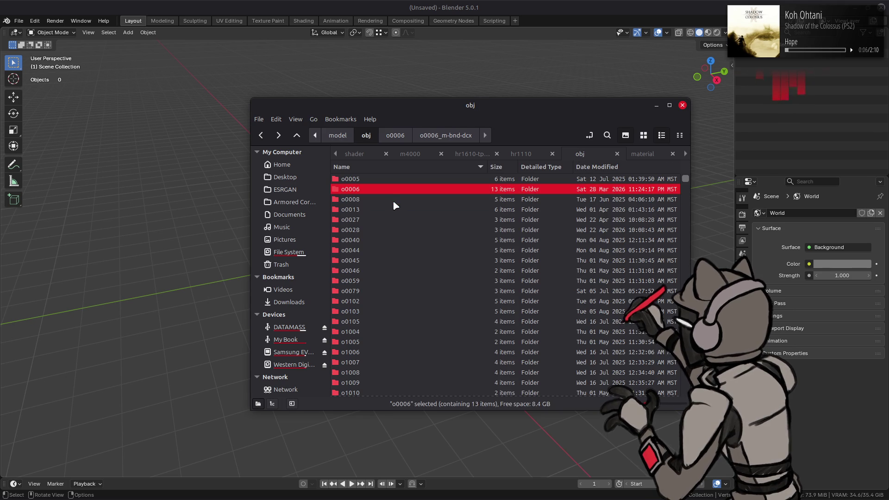
double_click(397, 206)
double_click(391, 181)
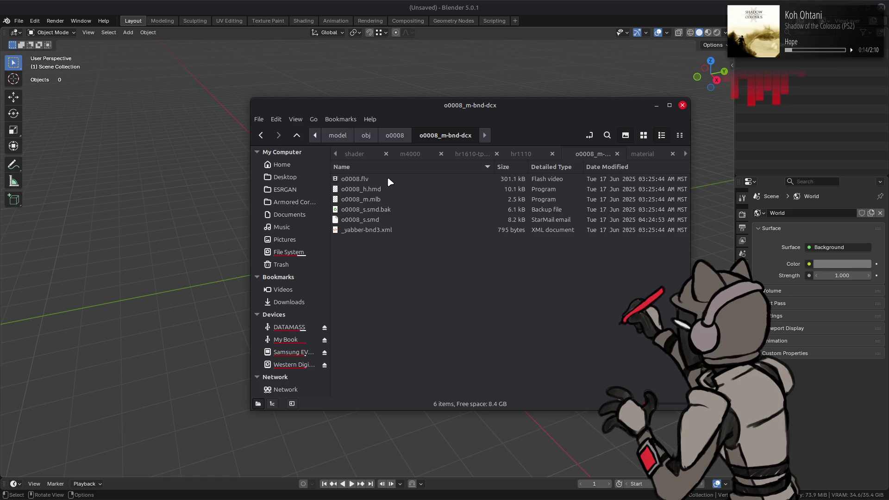
drag(387, 178, 141, 164)
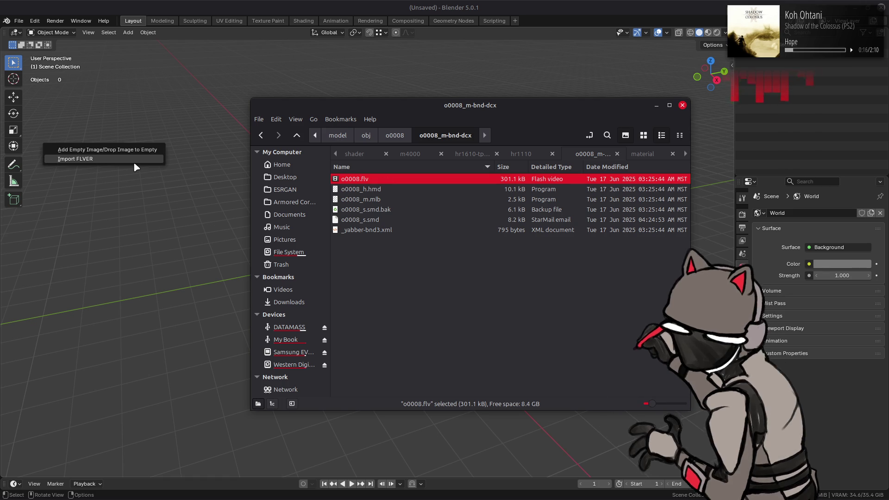
click(133, 162)
click(212, 206)
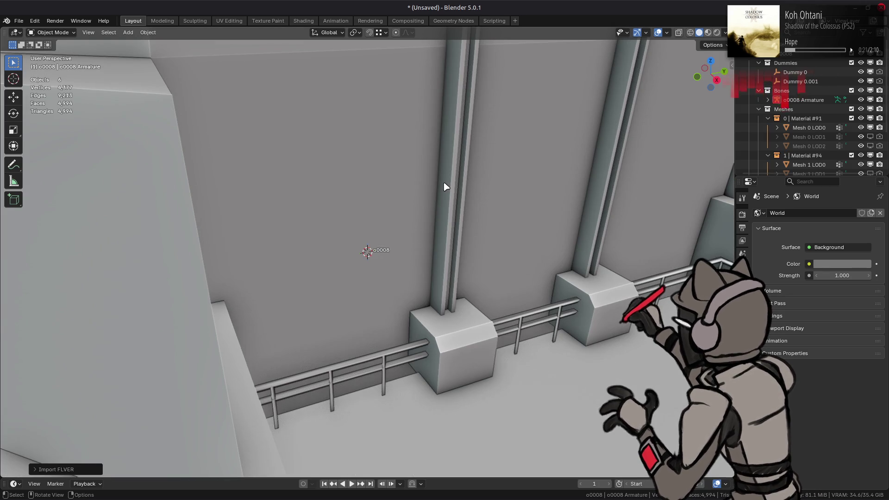
scroll(443, 186, down, 5)
middle_drag(430, 170, 447, 245)
- Set the view clip end to 500 m, focal length 35 mm, and clip start 0.5 m
key(n)
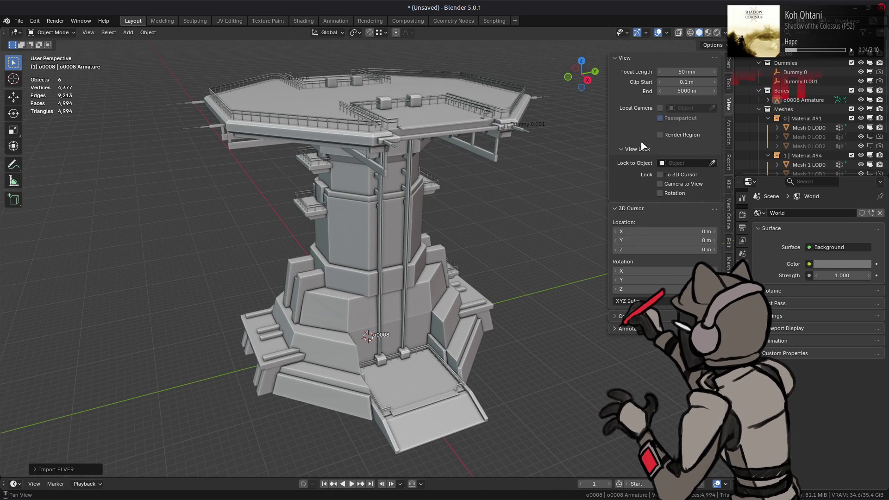
click(682, 91)
text(500)
key(Return)
click(683, 73)
text(35)
key(Return)
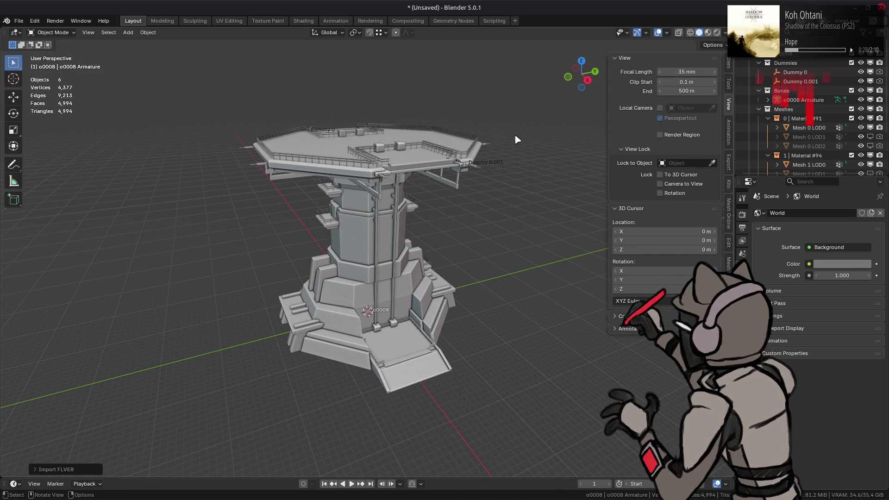
click(692, 81)
text(0.5)
key(Return)
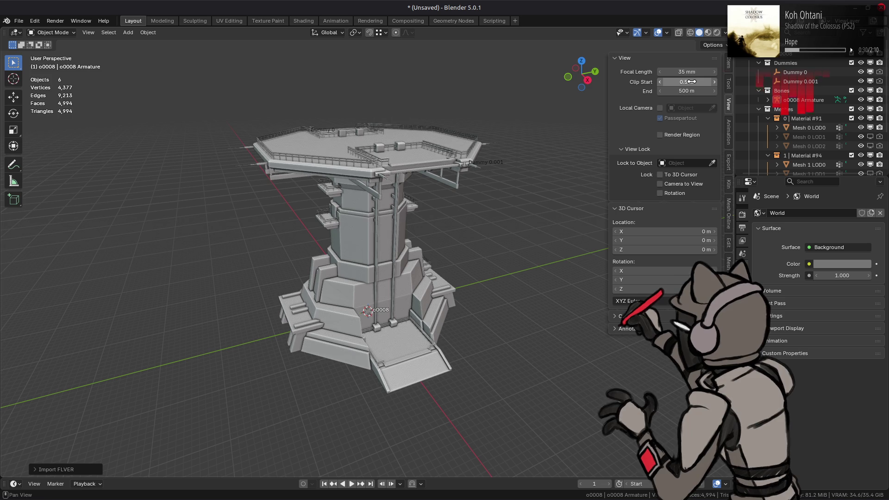
scroll(364, 194, up, 4)
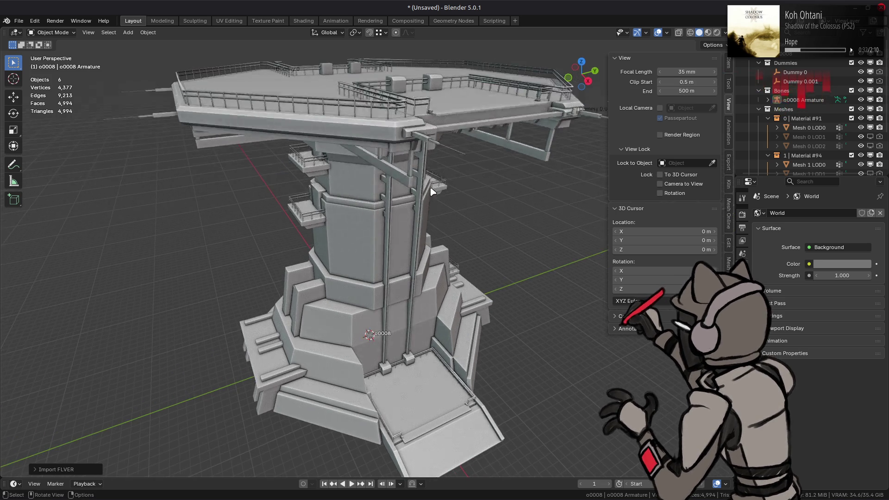
- Set a lighting value to 1 and switch shading to the plain grey MatCap
click(725, 33)
click(776, 313)
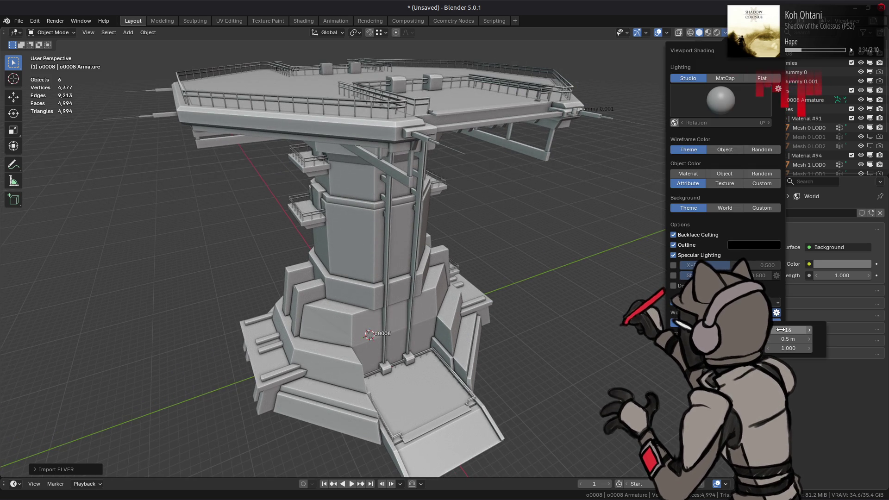
double_click(788, 339)
text(1)
click(724, 78)
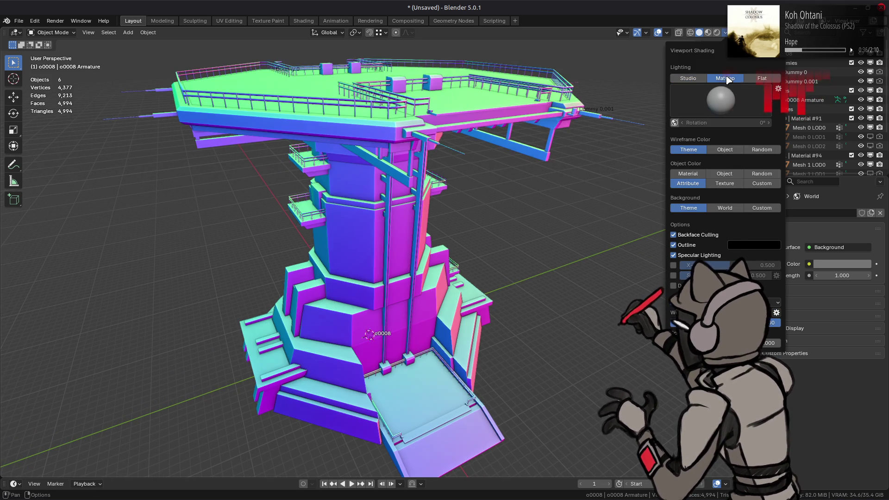
click(721, 99)
click(704, 134)
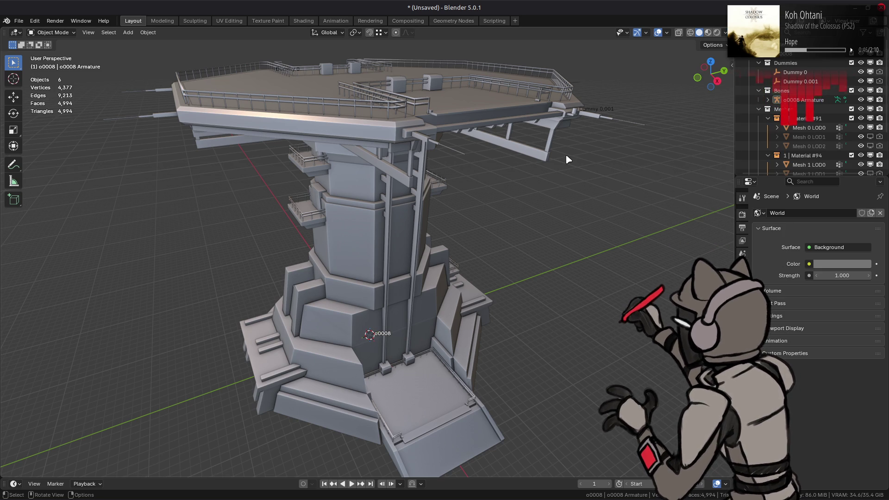
- Orbit over the top deck and bring up the save-as dialog
middle_drag(569, 159, 554, 174)
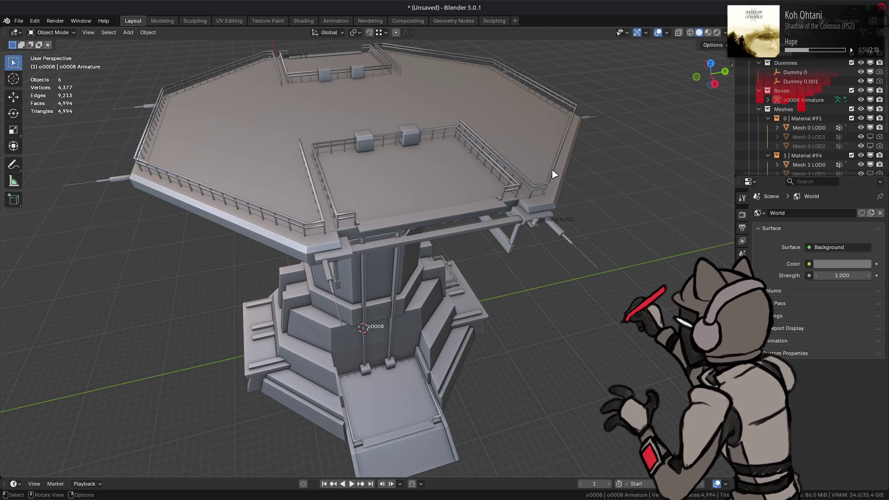
middle_drag(508, 169, 529, 163)
key(ctrl+s)
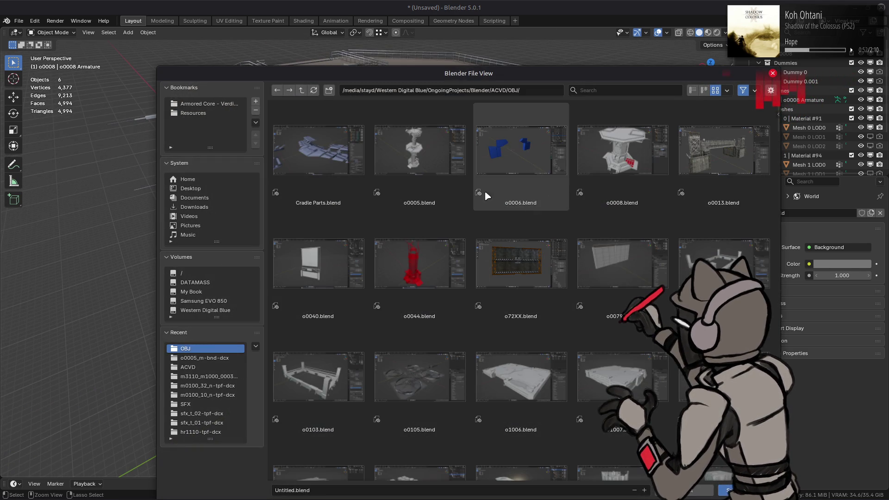
- Save the tower as 'o0008 new.blend' in the OBJ folder
click(578, 240)
click(328, 490)
text(new)
key(Return)
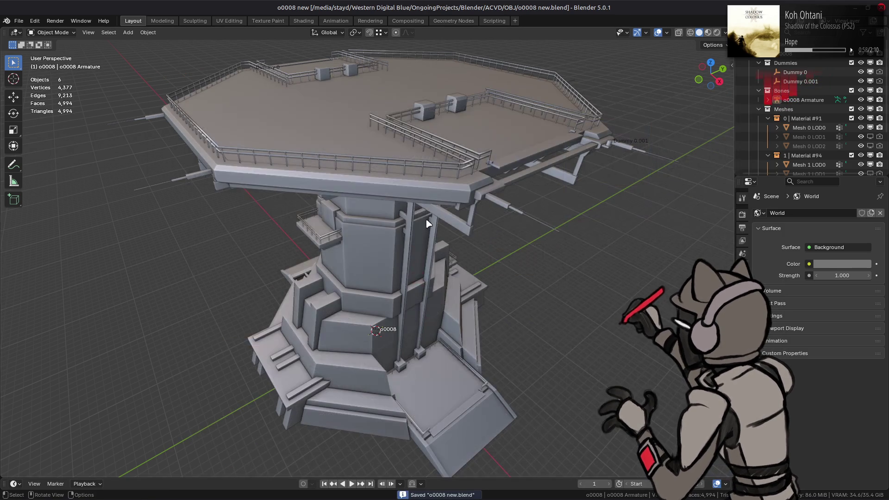
- Toggle Mesh 2 LOD0 and Mesh 1 LOD0 visibility to identify each part
scroll(826, 113, down, 3)
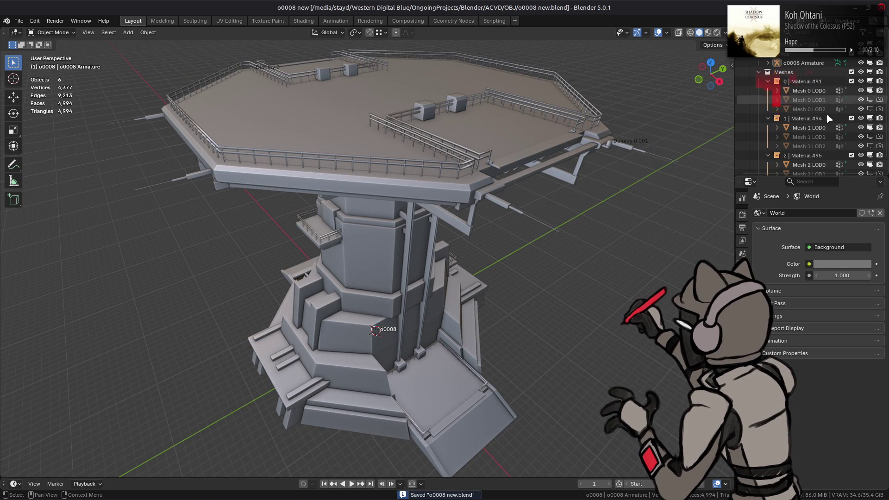
click(810, 147)
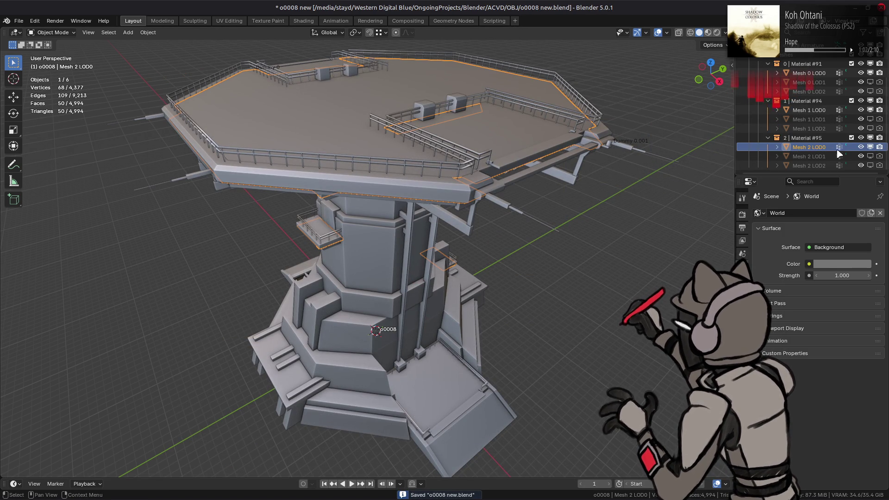
click(861, 146)
click(860, 146)
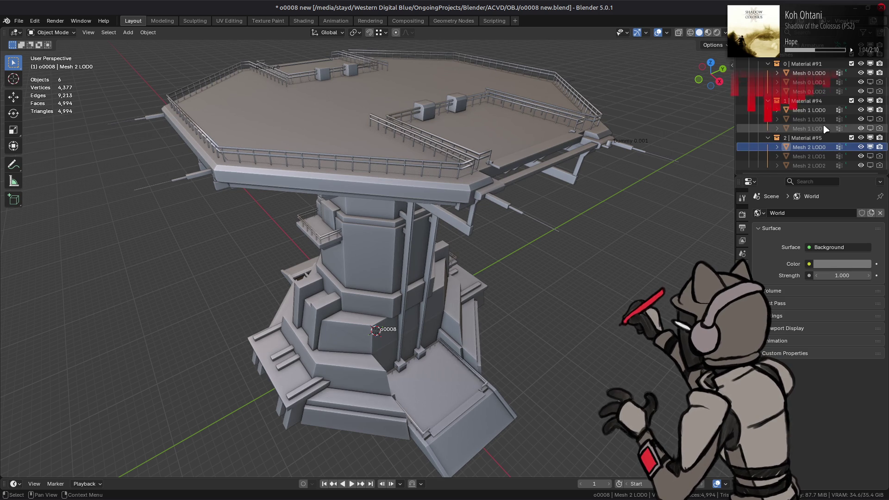
click(833, 111)
click(860, 110)
click(860, 109)
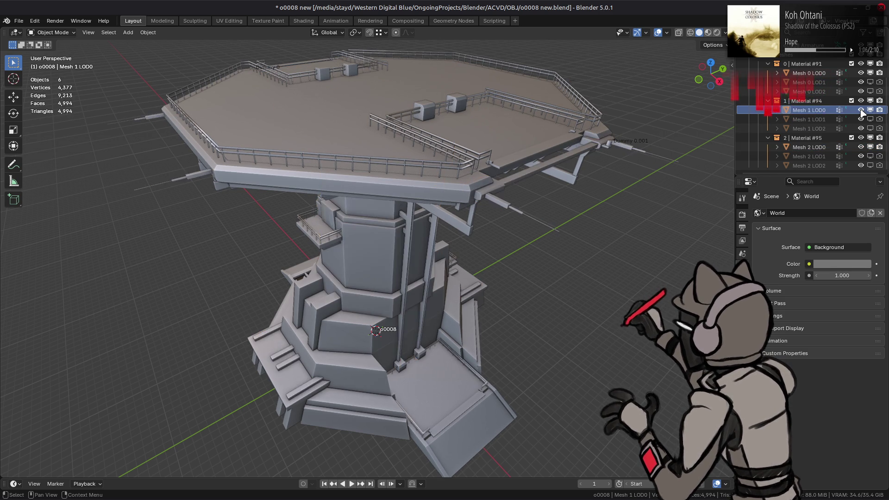
- Identify Mesh 0 LOD0 by toggling its visibility, select it, and show its modifiers
click(860, 109)
click(861, 109)
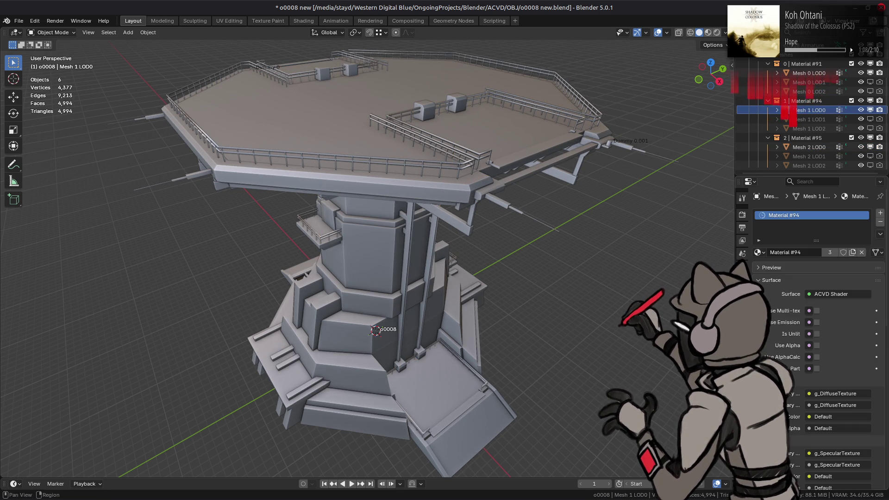
click(814, 74)
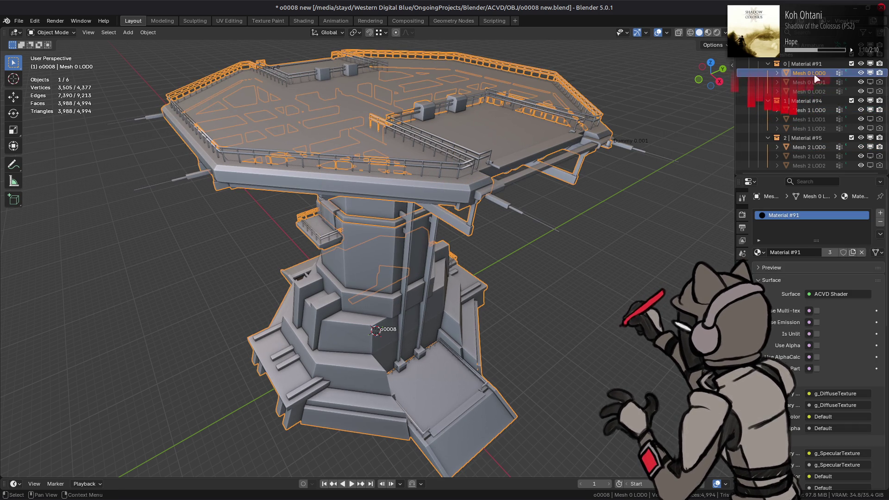
click(861, 72)
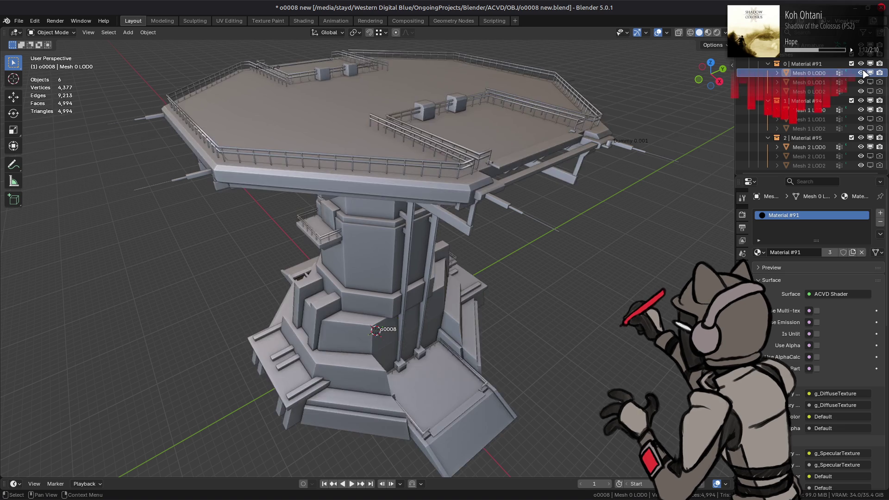
click(861, 73)
click(861, 73)
click(861, 73)
click(861, 73)
click(742, 197)
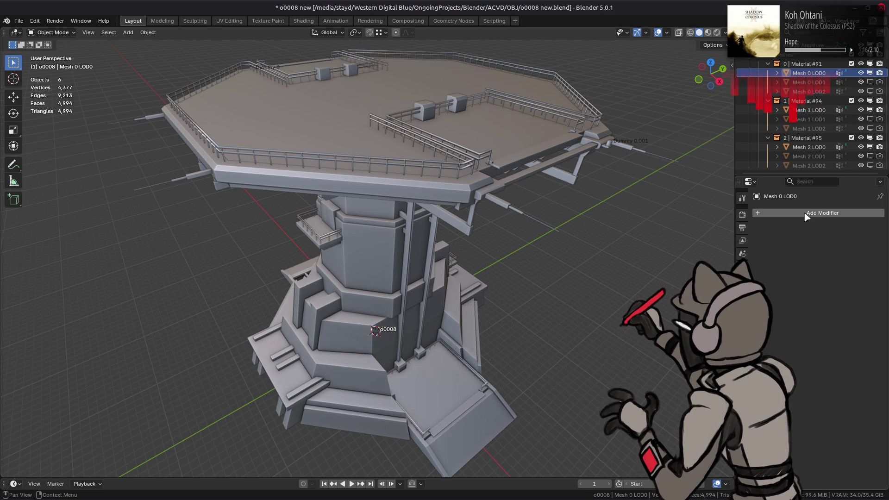
- Add a Weighted Normal modifier with Keep Sharp on and Corner Angle weighting
click(783, 213)
mouse_move(771, 263)
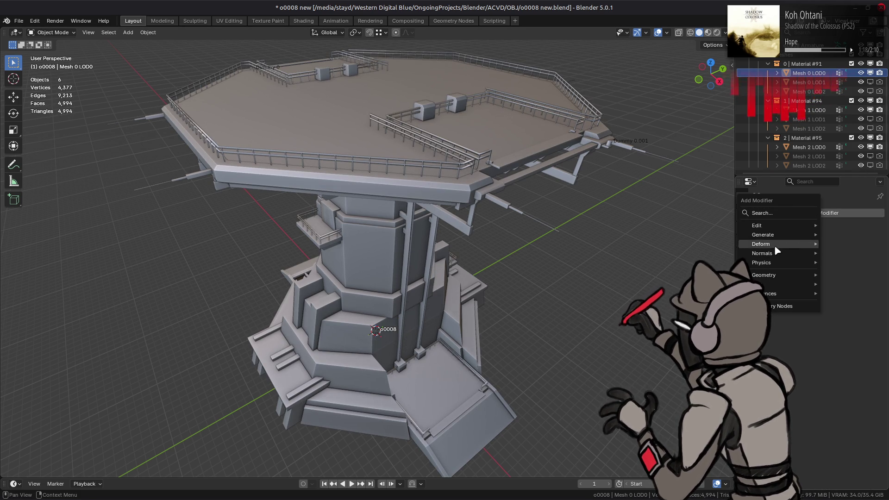
click(685, 263)
click(821, 298)
click(833, 263)
click(828, 284)
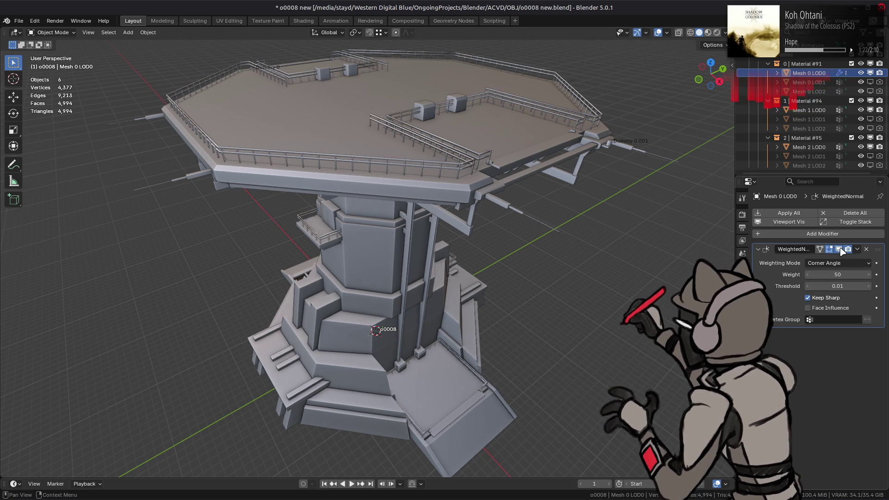
click(833, 263)
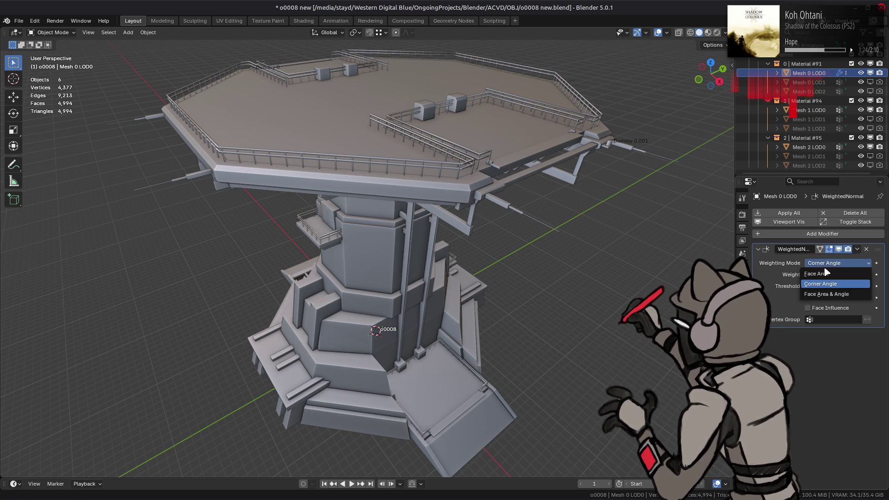
click(828, 294)
click(827, 263)
click(821, 283)
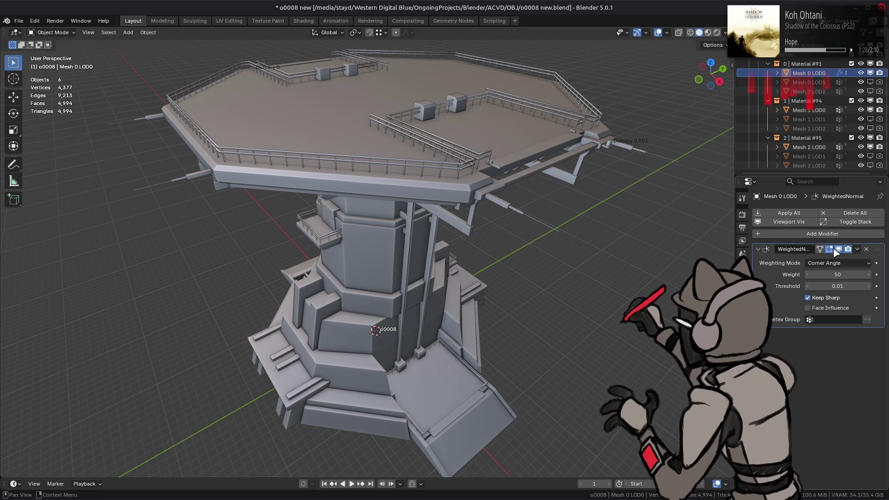
- Select the tower mesh and enter edit mode
click(460, 162)
key(Tab)
scroll(460, 162, up, 4)
- Switch to Material Preview shading, return to object mode, and deselect the tower
shift+middle_drag(460, 161, 444, 210)
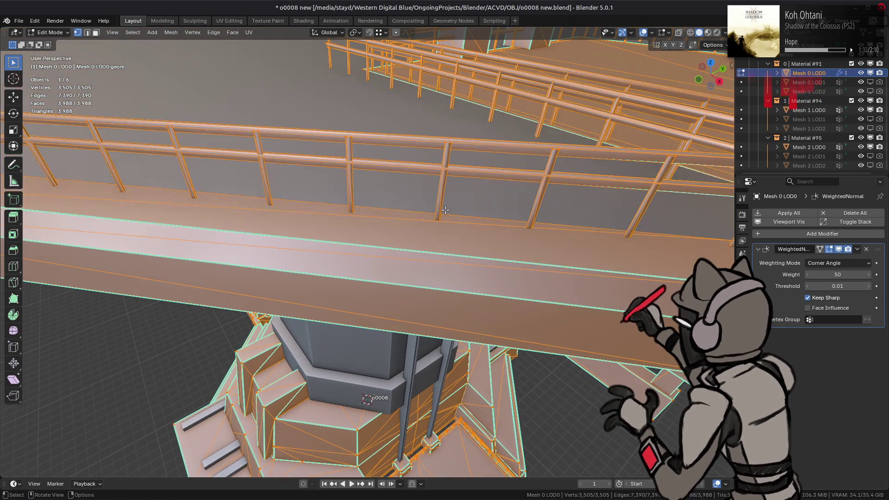
click(708, 33)
key(Tab)
scroll(382, 225, down, 5)
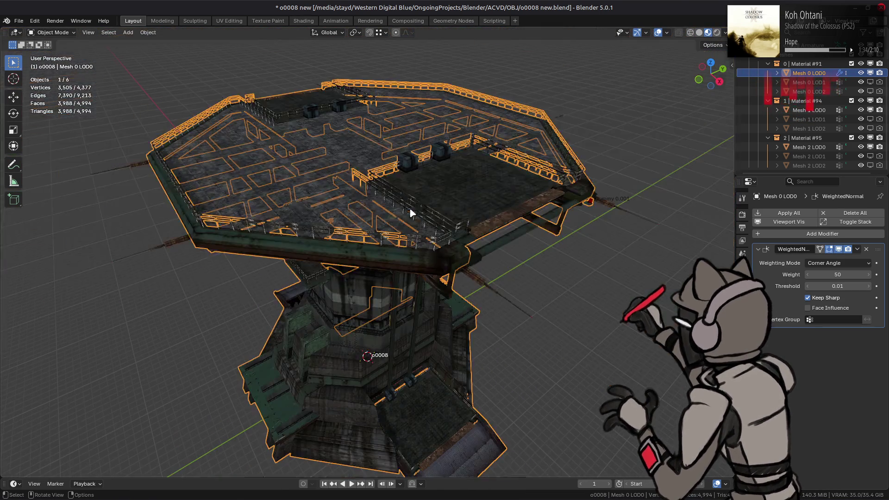
key(alt+a)
click(742, 216)
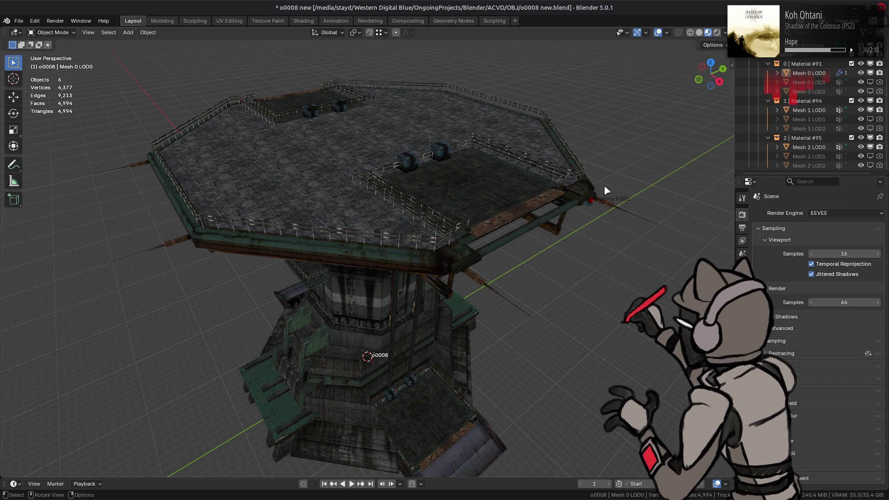
- Light the preview with a different studio HDRI environment
click(725, 33)
click(720, 110)
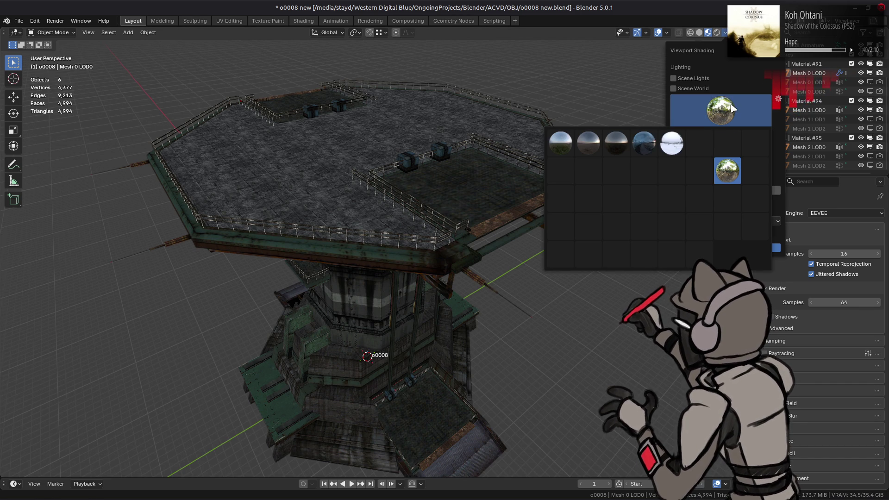
click(672, 143)
click(715, 108)
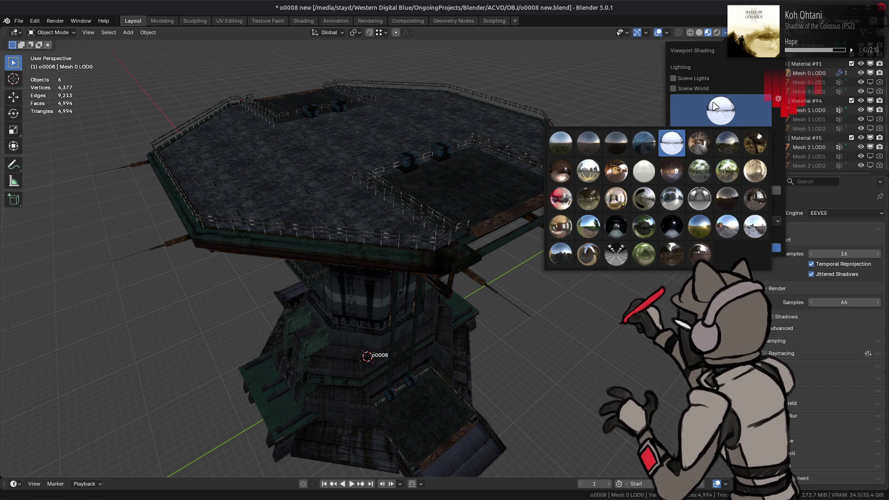
click(585, 176)
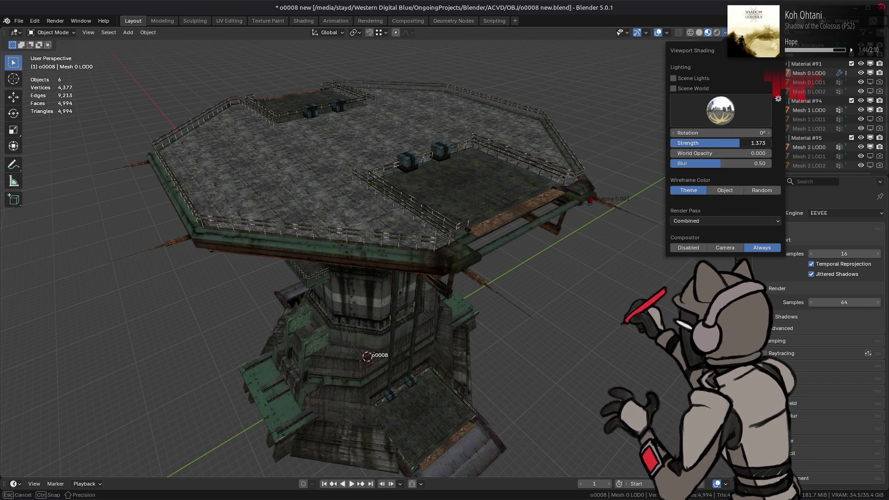
mouse_move(312, 188)
middle_down()
mouse_move(497, 204)
mouse_move(396, 236)
middle_up()
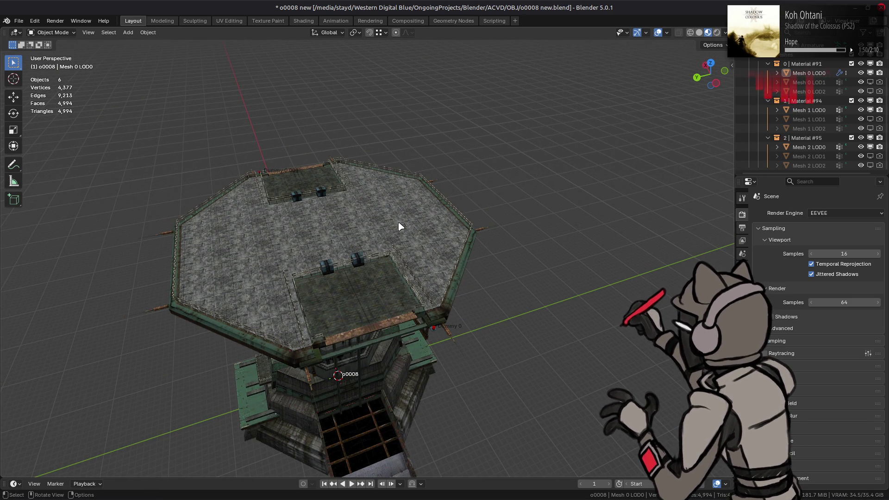
- Zoom and orbit to a low side view of the tower, briefly selecting Mesh 0 LOD0
scroll(401, 227, up, 3)
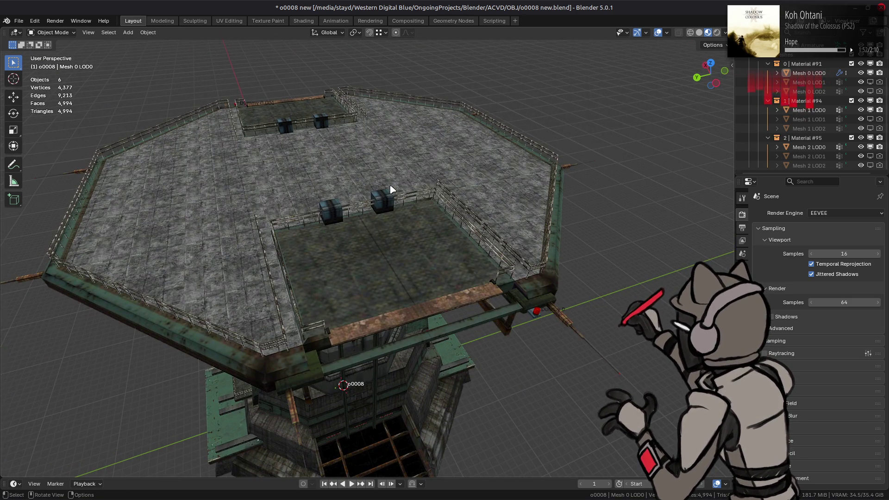
scroll(390, 189, up, 2)
middle_drag(390, 189, 426, 169)
scroll(426, 170, up, 2)
click(377, 185)
middle_drag(377, 185, 384, 209)
scroll(383, 209, down, 3)
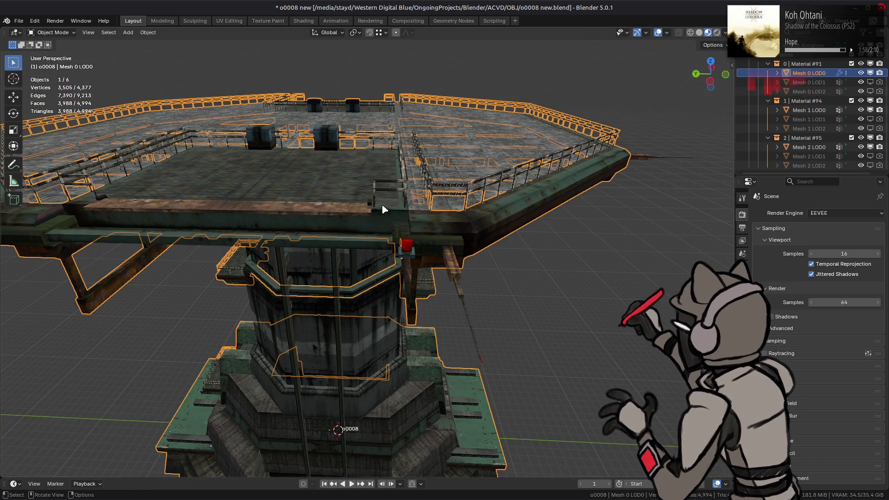
key(alt+a)
- Look under the platform and around the middle section, briefly selecting the Mesh 1 LOD0 column
mouse_move(341, 185)
middle_down()
mouse_move(477, 150)
mouse_move(386, 152)
middle_up()
scroll(417, 172, up, 3)
scroll(417, 169, down, 3)
scroll(405, 173, up, 5)
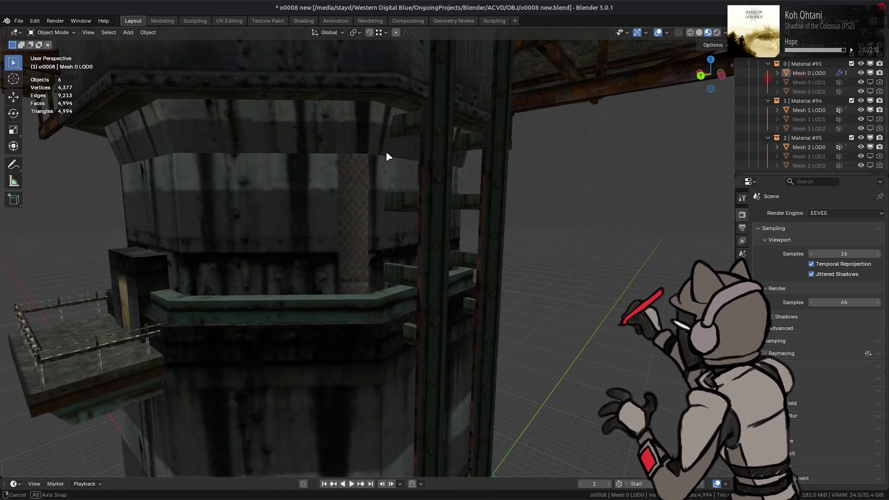
scroll(385, 153, up, 2)
click(357, 190)
mouse_move(357, 190)
middle_down()
mouse_move(379, 197)
mouse_move(343, 196)
mouse_move(569, 193)
mouse_move(462, 204)
mouse_move(450, 219)
mouse_move(380, 209)
mouse_move(425, 240)
mouse_move(428, 214)
mouse_move(446, 214)
mouse_move(589, 242)
mouse_move(375, 212)
mouse_move(389, 240)
mouse_move(410, 240)
middle_up()
scroll(522, 192, down, 4)
key(alt+a)
- From an oblique platform view, select Mesh 0 LOD0 near the railing and enter Edit Mode
scroll(412, 241, up, 5)
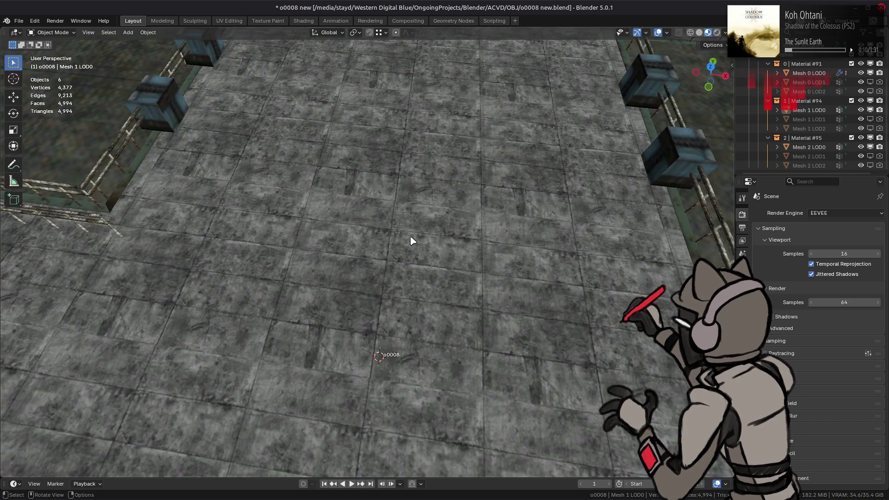
scroll(412, 240, up, 3)
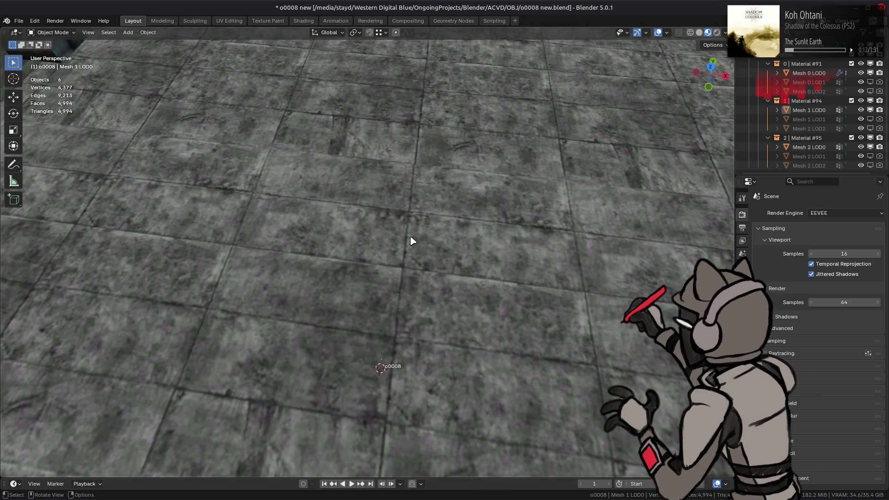
scroll(411, 241, down, 3)
scroll(411, 241, down, 5)
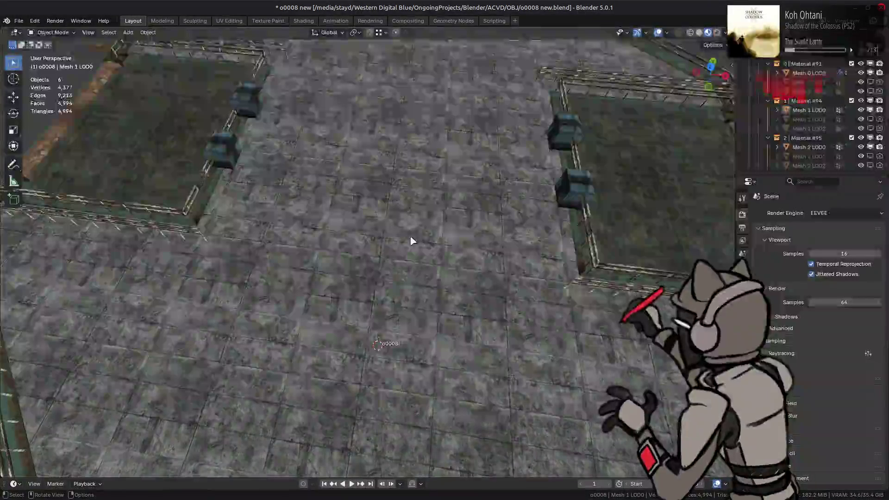
mouse_move(410, 240)
middle_down()
mouse_move(348, 175)
mouse_move(349, 199)
middle_up()
scroll(348, 175, up, 3)
click(348, 175)
scroll(348, 175, up, 4)
scroll(349, 199, up, 2)
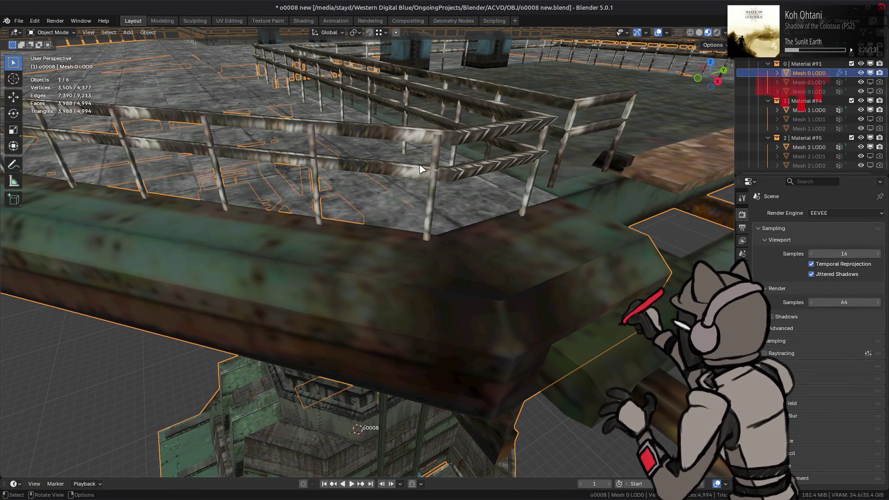
key(Tab)
- Select several connected railing pieces with select-linked, then switch to the UV Editing workspace
click(391, 134)
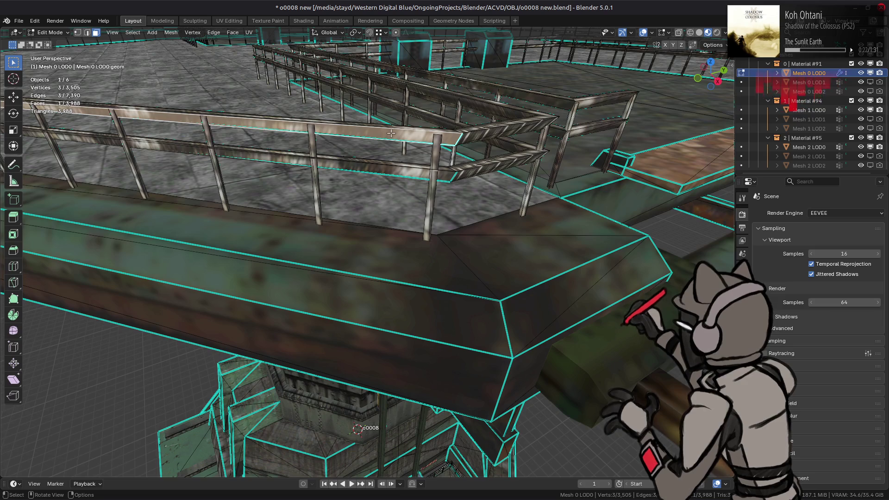
key(ctrl+l)
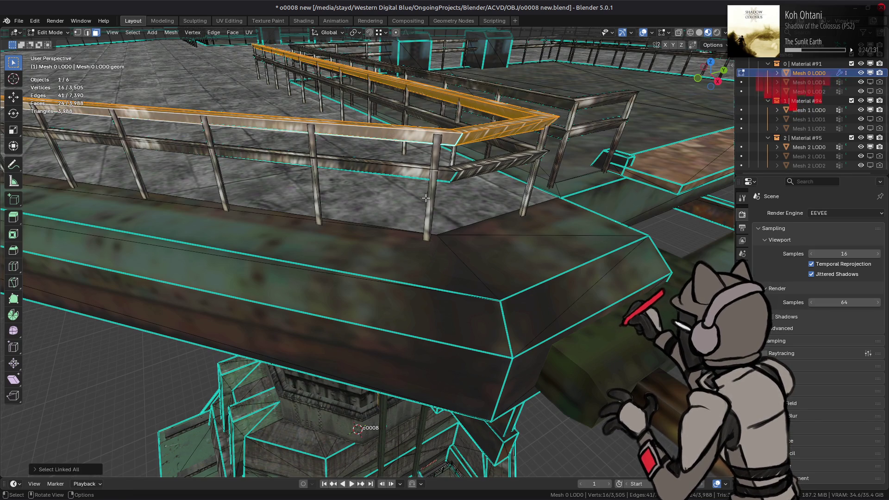
key(l)
mouse_move(414, 176)
middle_down()
mouse_move(430, 194)
mouse_move(403, 258)
middle_up()
shift+click(394, 261)
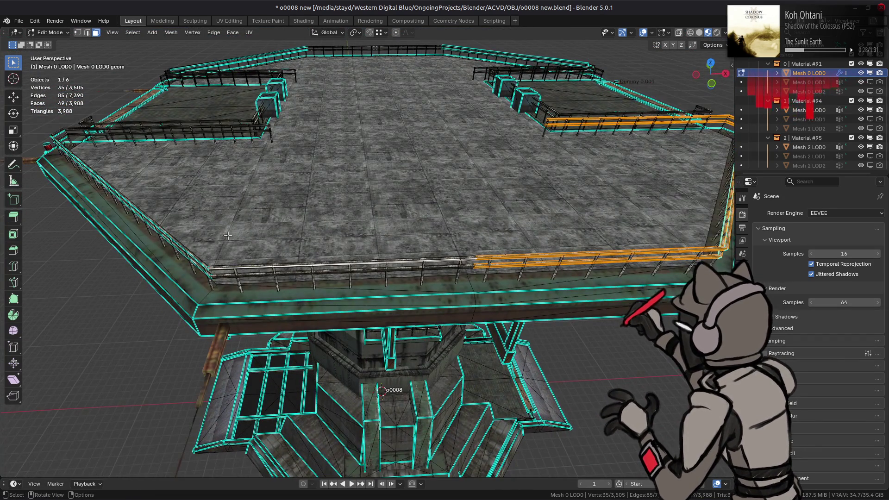
middle_drag(222, 234, 266, 238)
shift+click(288, 234)
key(l)
click(230, 21)
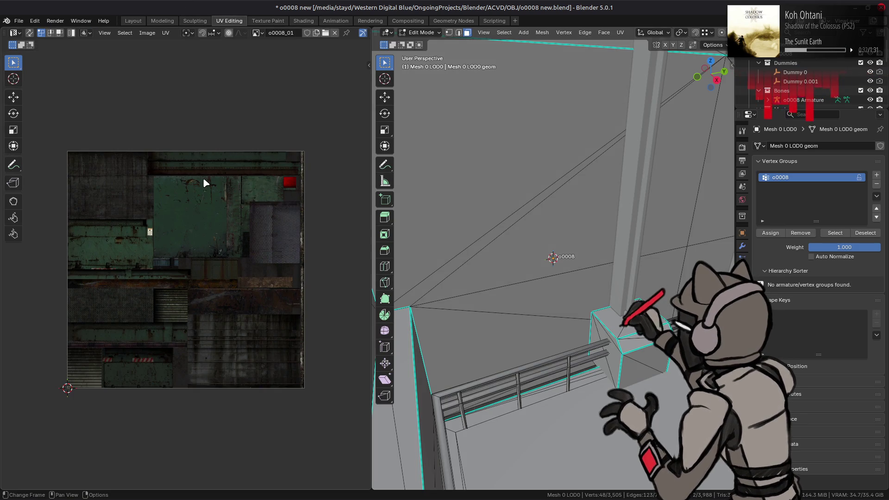
- Frame the UVs and show the TexTools UV layout options in the side panel
key(KP_Decimal)
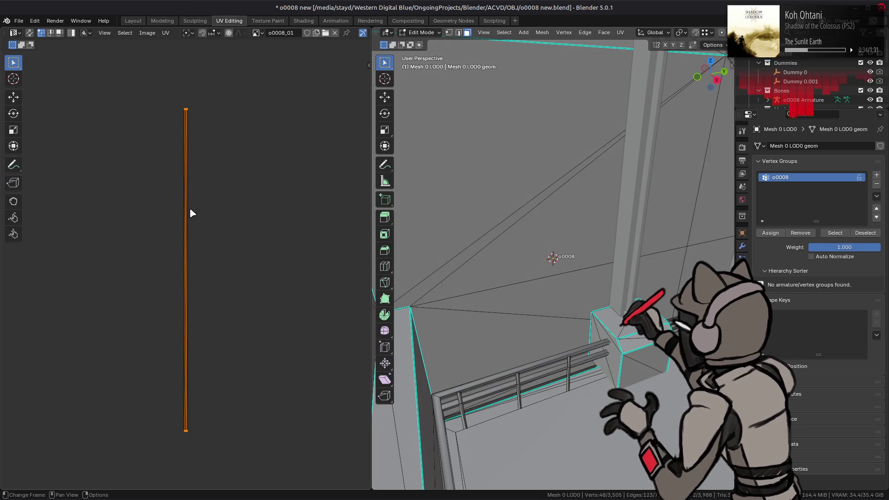
scroll(501, 207, down, 8)
key(Tab)
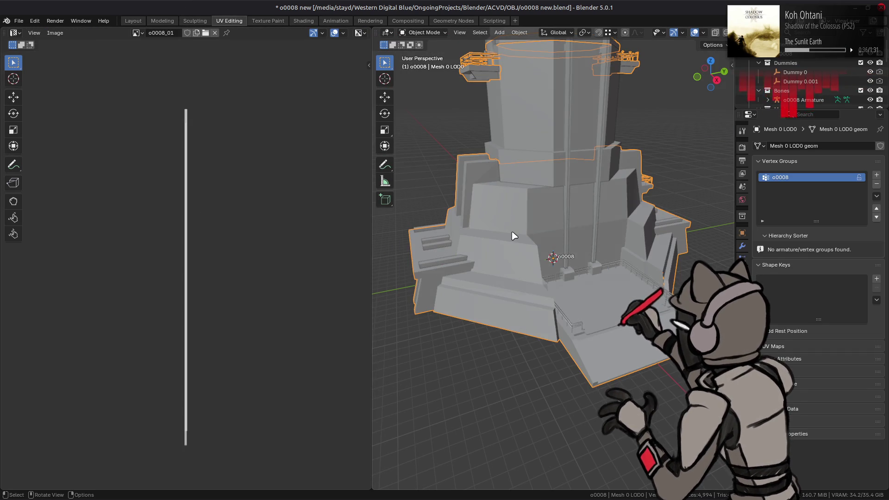
key(Tab)
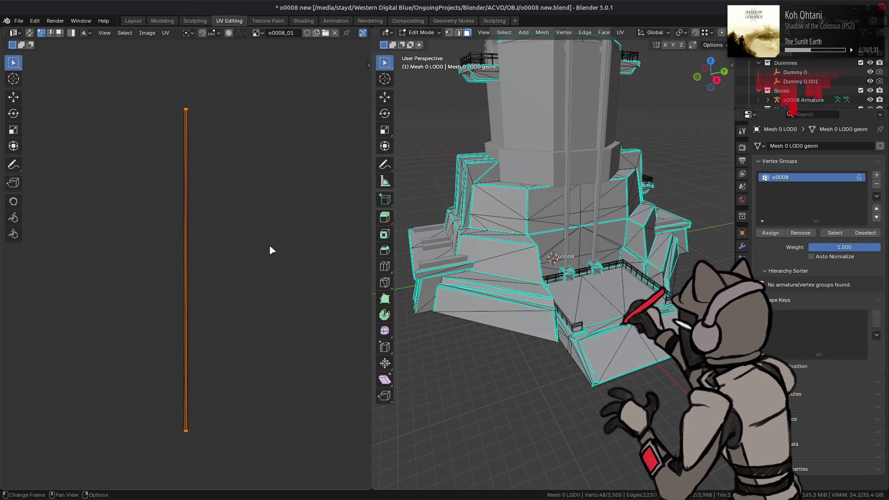
key(n)
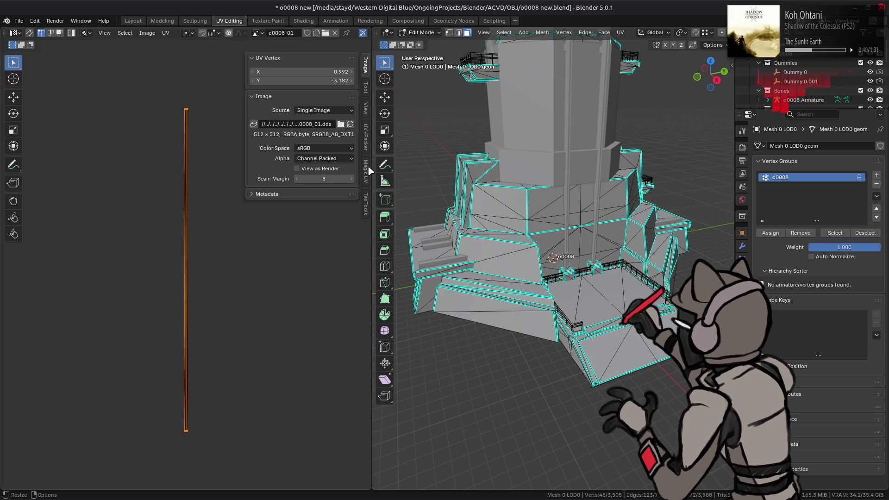
click(364, 204)
click(306, 159)
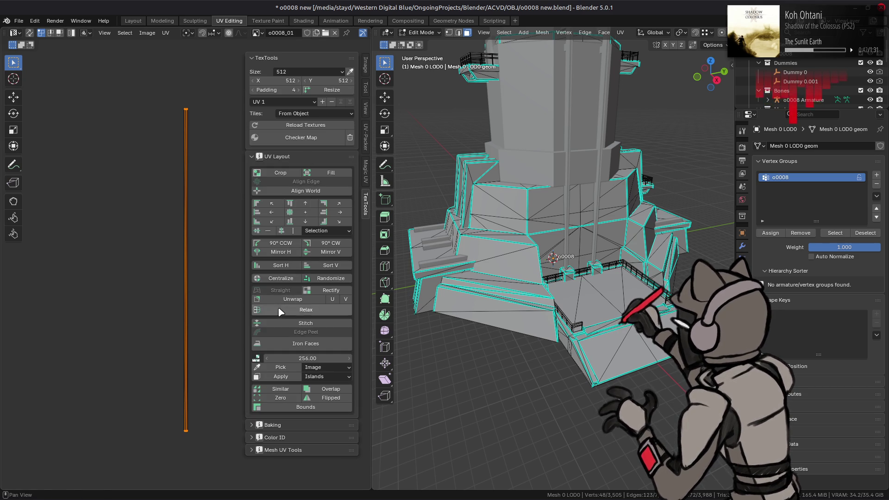
scroll(158, 246, up, 8)
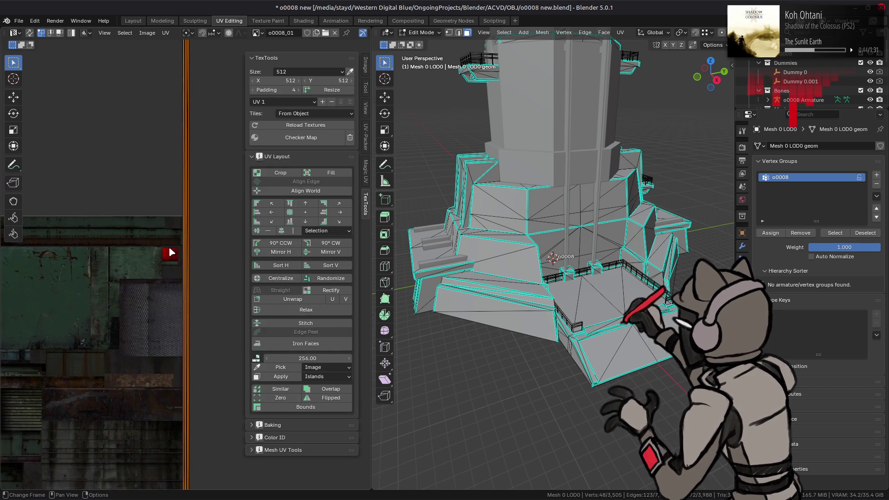
key(a)
key(a)
key(alt+a)
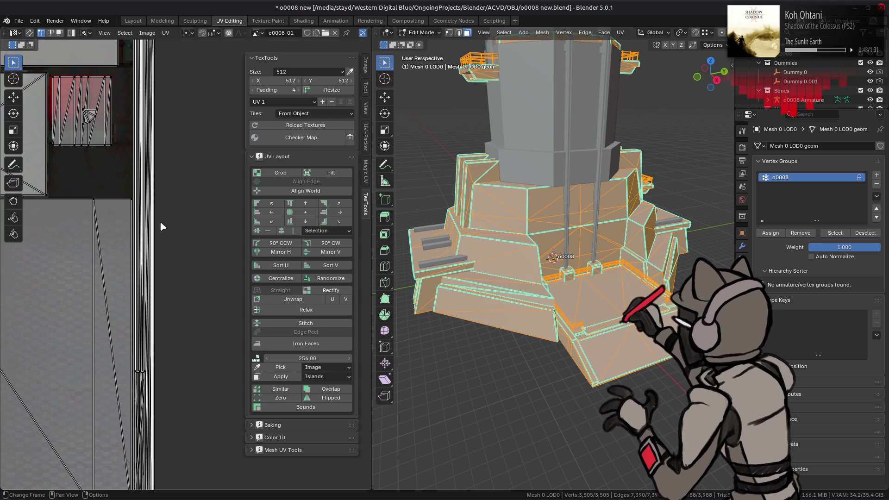
- Turn on UV Sync Selection, switch to vertex mode and box-select the vertical railing UV strip
click(29, 33)
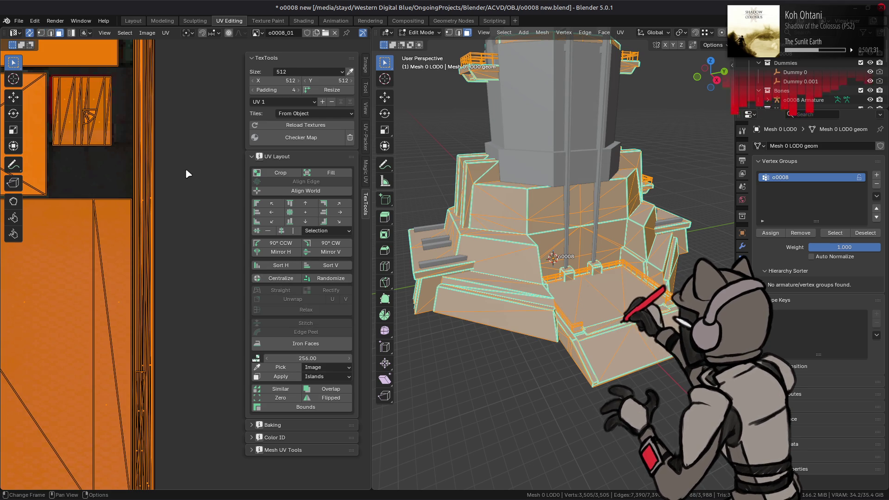
key(alt+a)
scroll(177, 177, down, 4)
scroll(159, 105, down, 3)
key(1)
mouse_move(138, 89)
mouse_down()
mouse_move(221, 195)
mouse_move(237, 234)
mouse_up()
scroll(184, 217, up, 8)
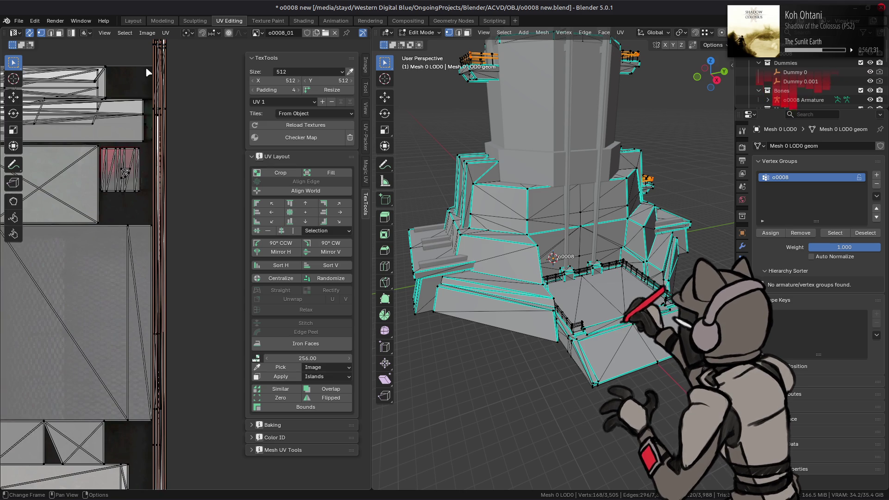
middle_drag(155, 88, 189, 160)
drag(185, 84, 223, 221)
shift+scroll(218, 196, down, 10)
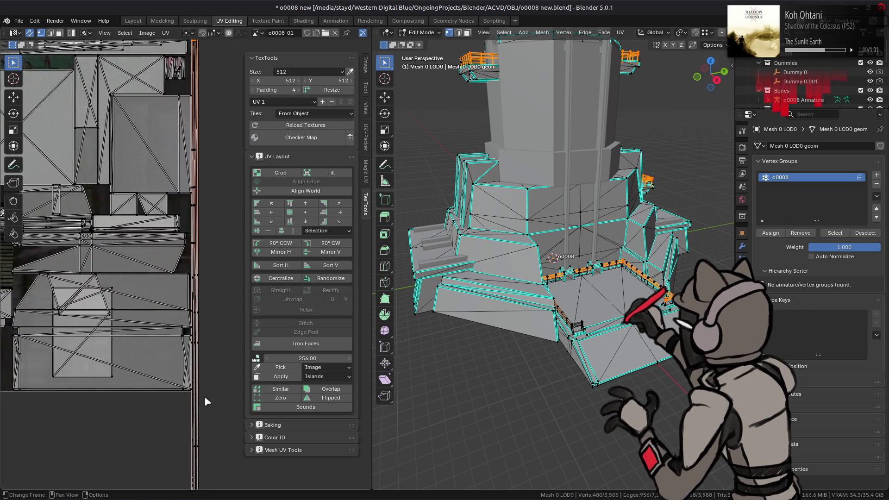
drag(214, 394, 163, 263)
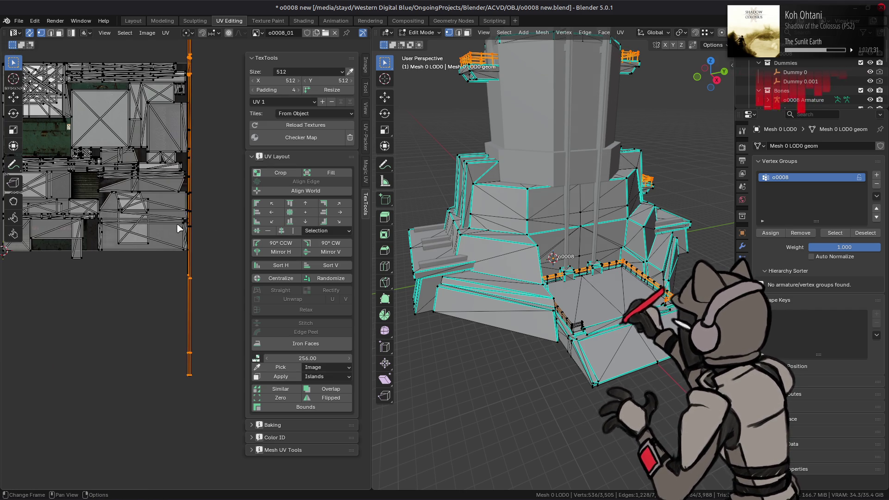
- Add the remaining strip UVs to the selection and switch to the Move tool
shift+scroll(174, 340, up, 5)
scroll(180, 311, up, 4)
drag(211, 287, 159, 254)
drag(199, 365, 167, 324)
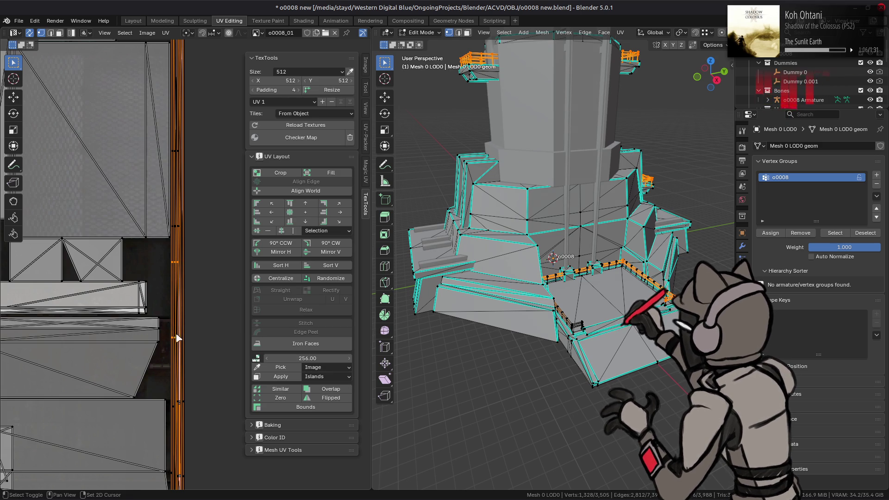
key(ctrl+KP_Add)
middle_drag(202, 379, 209, 254)
scroll(208, 254, up, 2)
drag(208, 367, 188, 248)
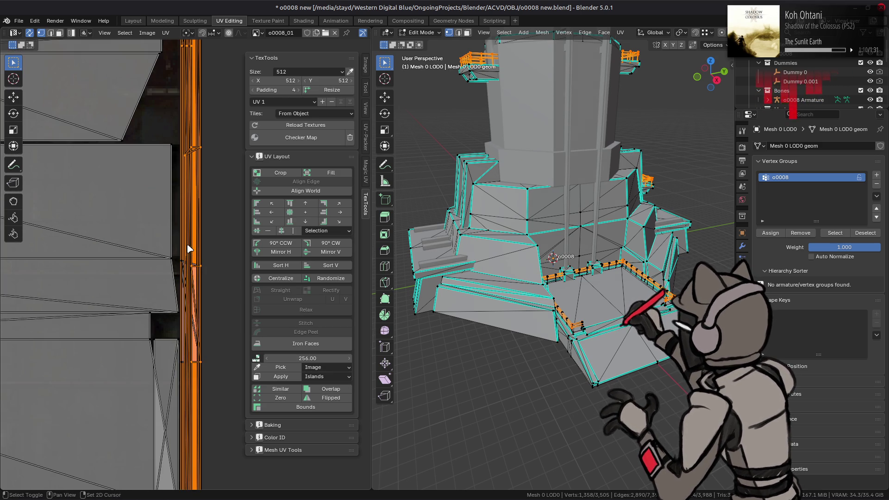
scroll(212, 292, down, 4)
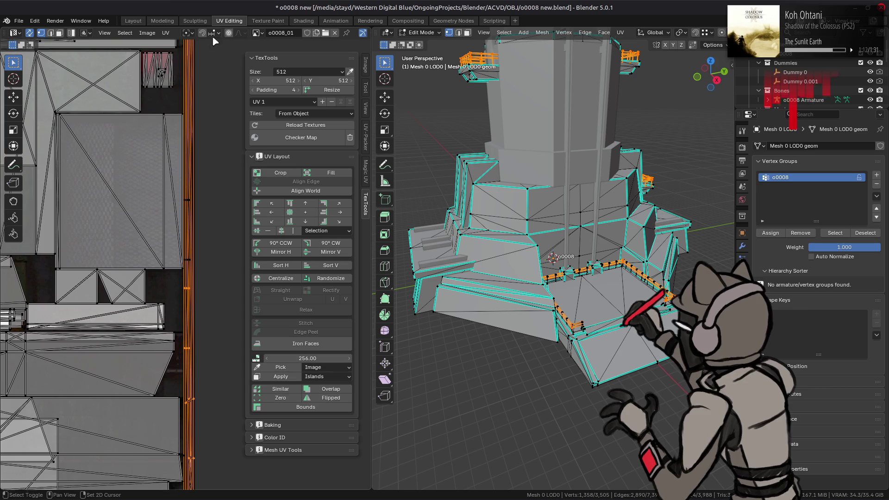
scroll(184, 130, up, 4)
mouse_move(171, 165)
mouse_down()
mouse_move(238, 362)
mouse_move(235, 350)
mouse_up()
scroll(230, 321, down, 4)
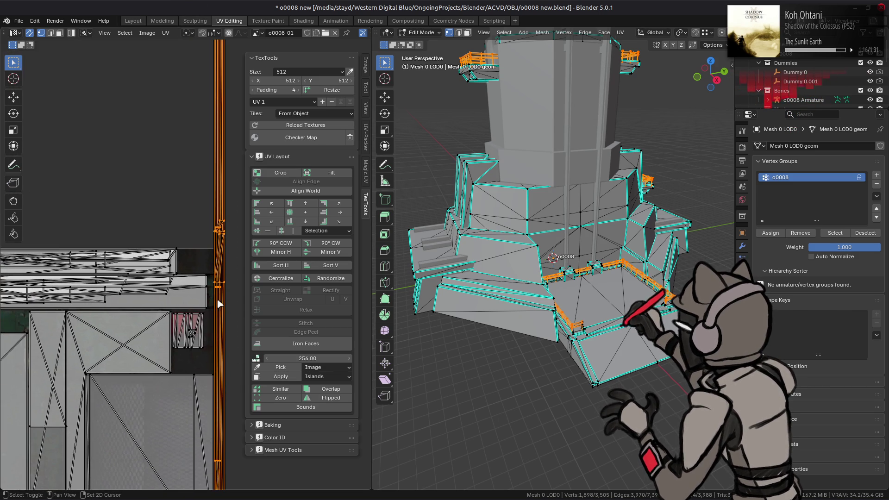
scroll(193, 270, down, 1)
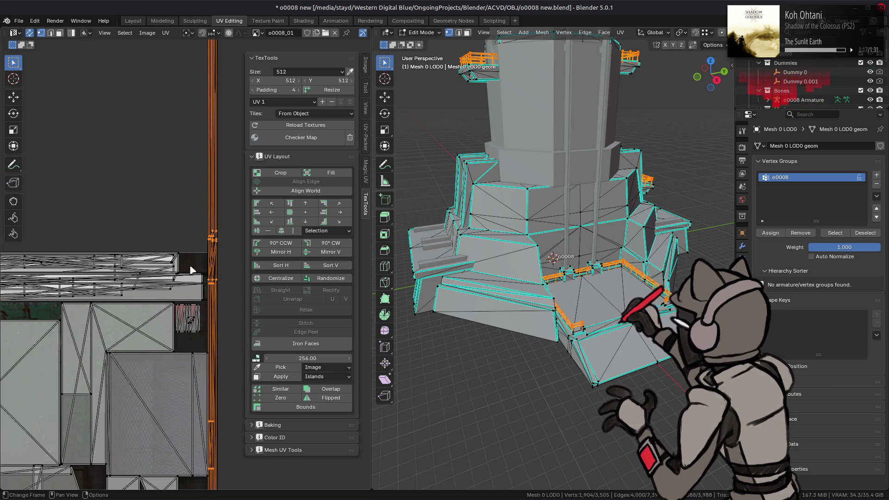
click(19, 97)
key(n)
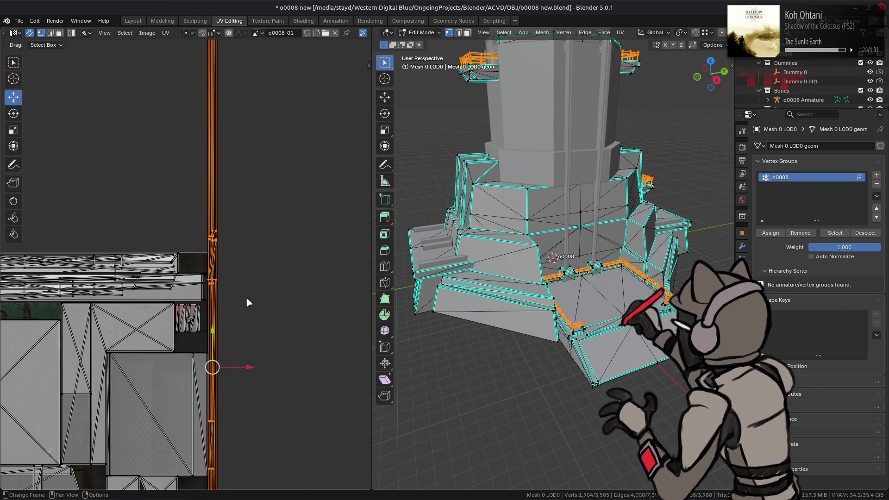
scroll(254, 371, down, 4)
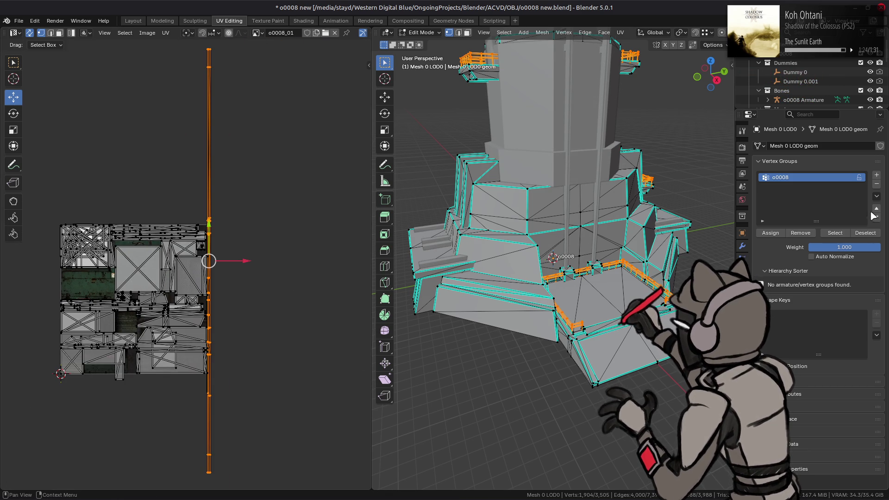
- Add a vertex group named 'Railings' and return to the Layout workspace
click(876, 174)
double_click(792, 186)
text(Railing)
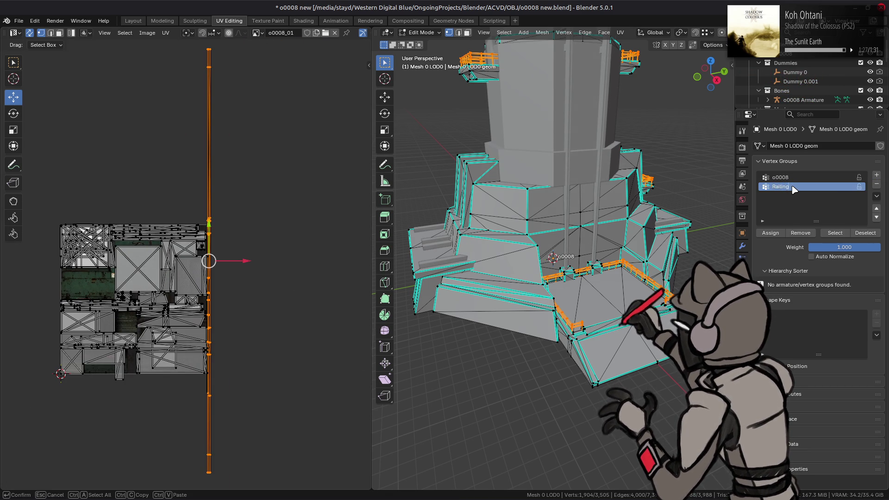
key(Return)
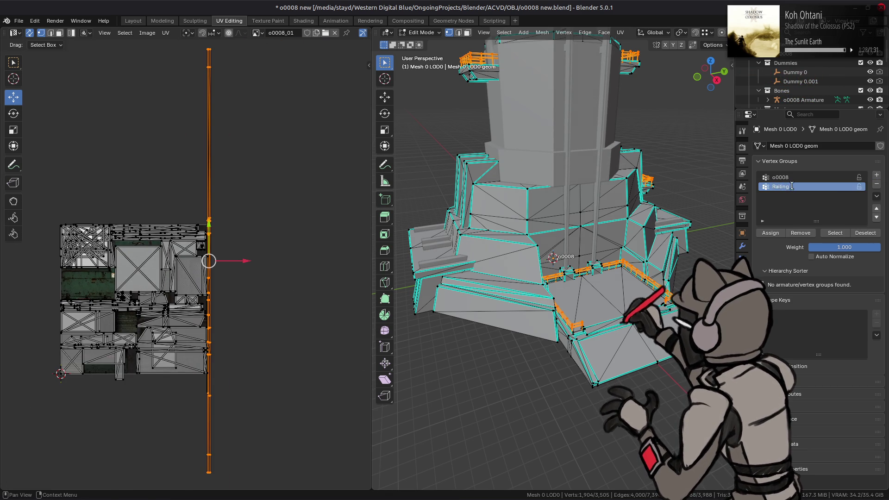
double_click(793, 186)
text(s)
key(Return)
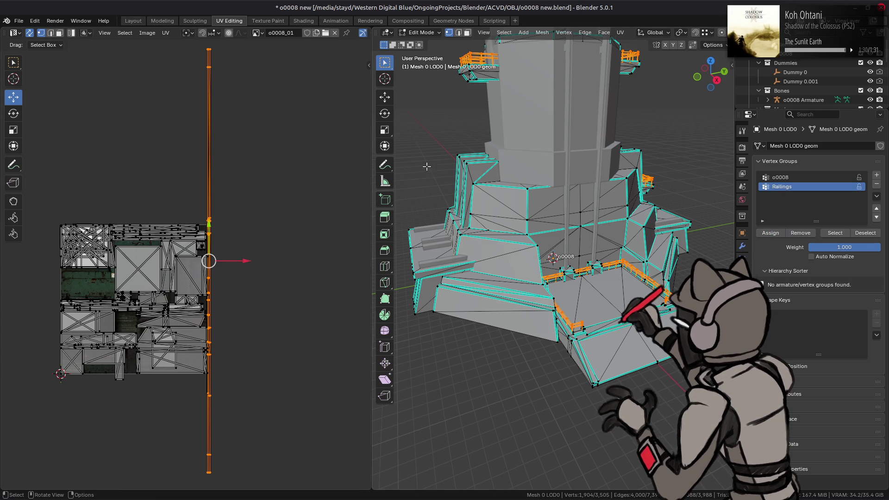
click(135, 22)
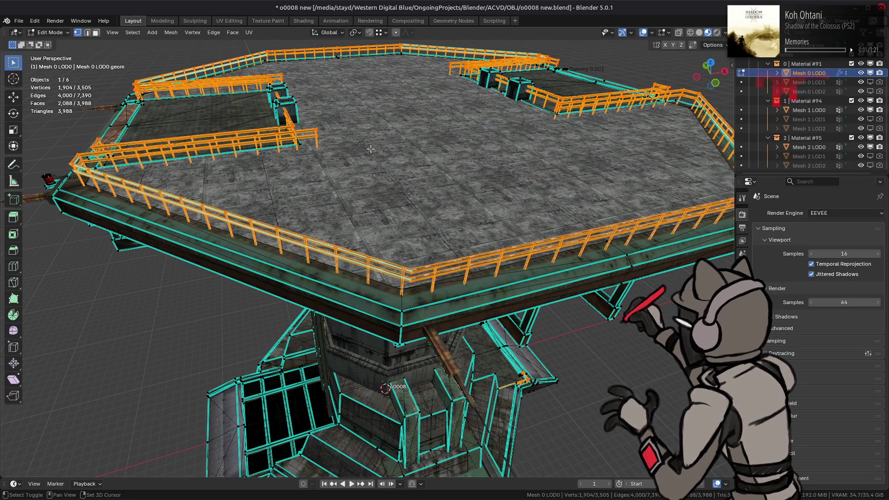
- Hide everything except the railings and mark all their edges sharp
key(shift+h)
key(2)
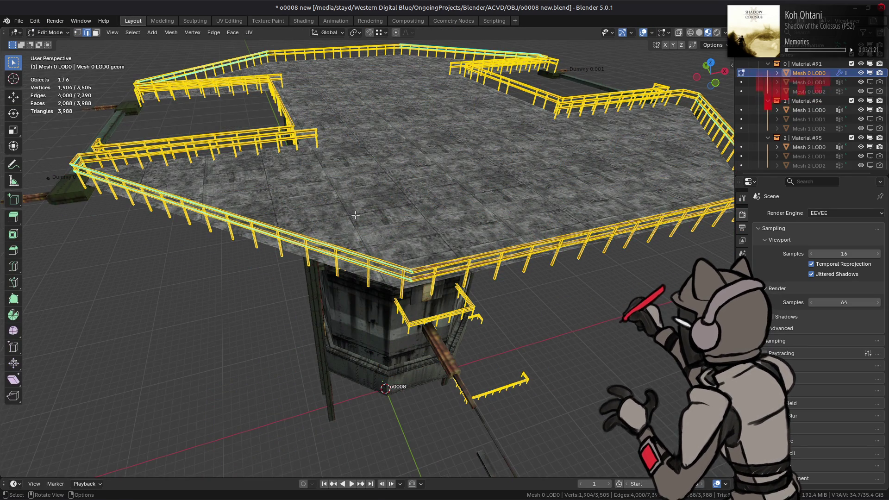
right_click(364, 166)
click(338, 370)
scroll(332, 360, up, 4)
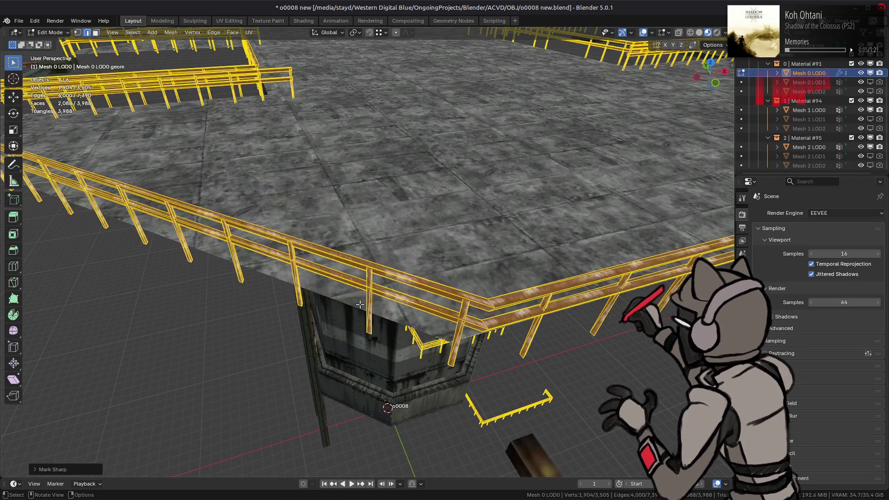
key(alt+a)
- Select a single railing segment and zoom in on it in front orthographic view
mouse_move(360, 304)
middle_down()
mouse_move(332, 303)
mouse_move(336, 290)
mouse_move(376, 298)
middle_up()
key(ctrl+z)
scroll(334, 303, up, 5)
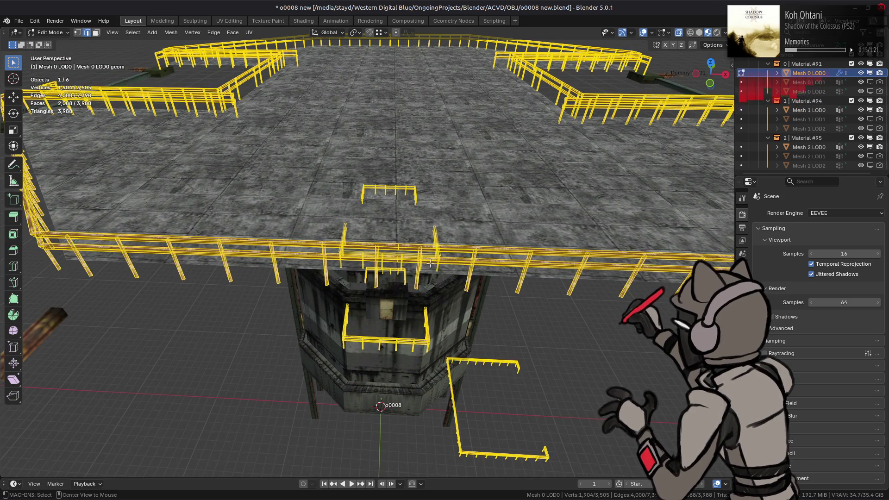
key(alt+a)
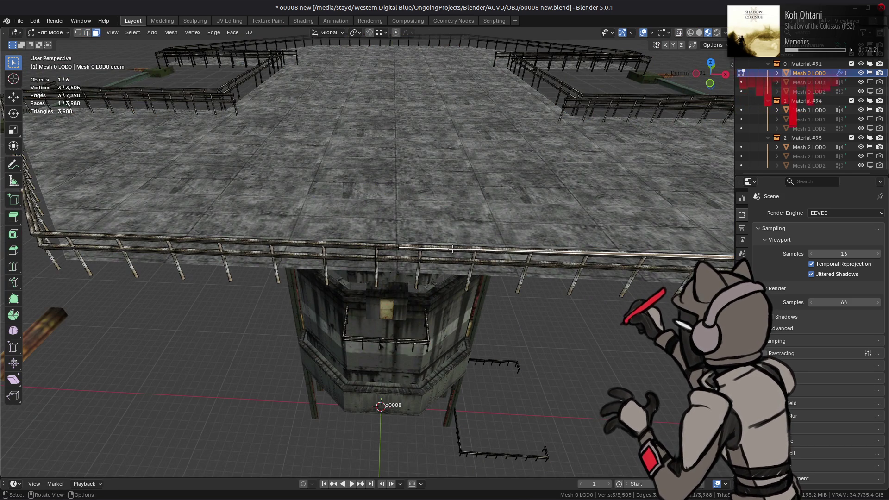
key(ctrl+l)
scroll(449, 245, up, 3)
middle_drag(442, 242, 435, 199)
mouse_move(424, 233)
ctrl+middle_down()
mouse_move(347, 294)
mouse_move(341, 210)
mouse_move(323, 301)
mouse_move(443, 258)
mouse_move(423, 246)
ctrl+middle_up()
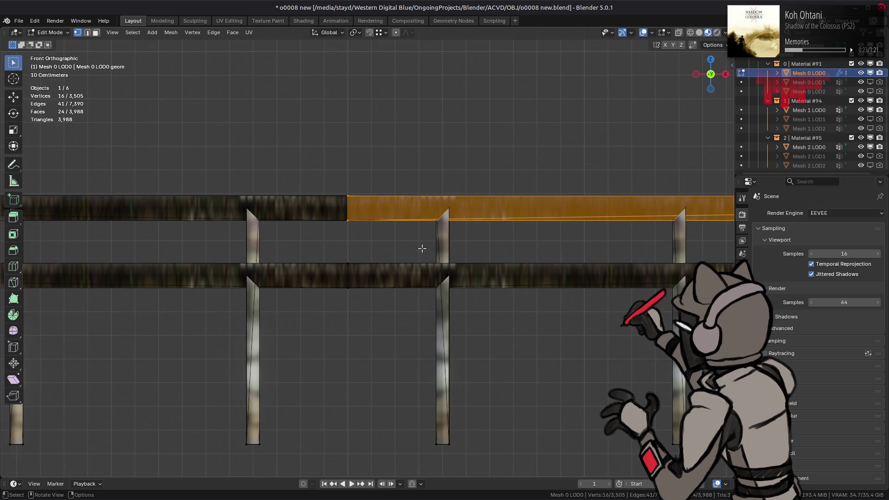
- Select the vertex column on both rails and merge it by distance
drag(341, 175, 365, 306)
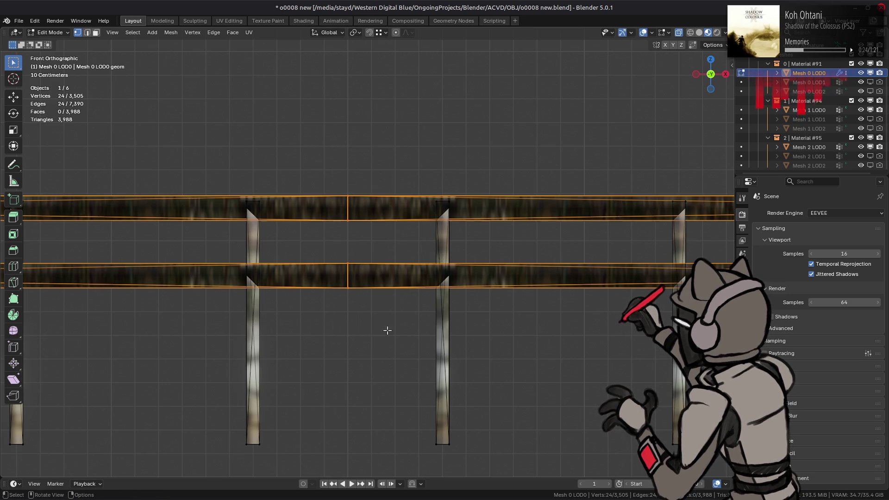
right_click(280, 277)
mouse_move(292, 417)
click(319, 444)
middle_drag(354, 326, 356, 338)
scroll(356, 338, down, 5)
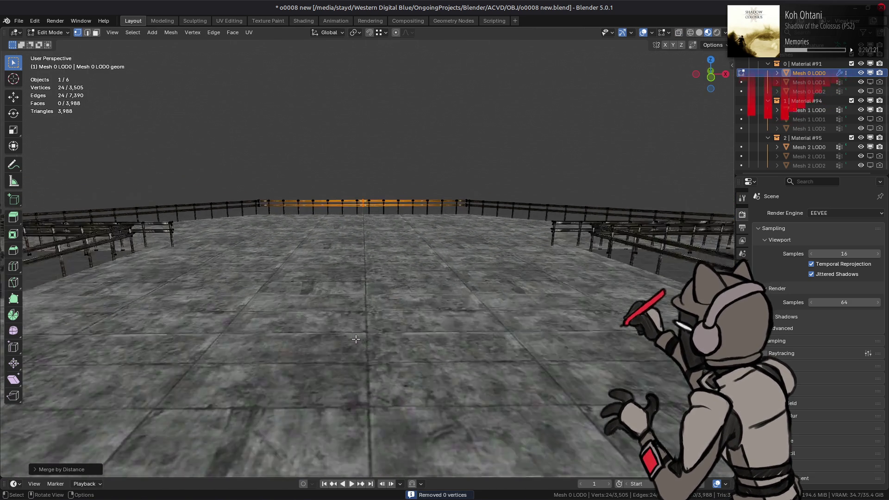
scroll(362, 267, down, 5)
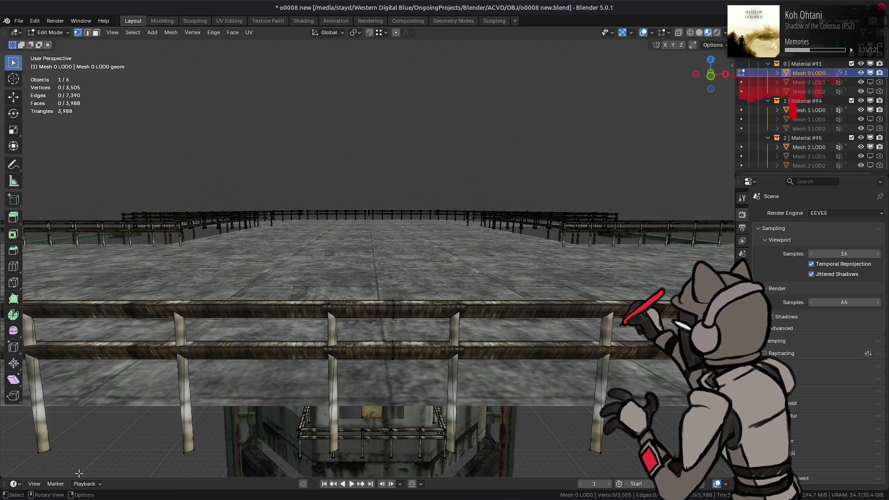
- Merge the rail by distance again, raising Merge Distance from 0.001 m to 0.01 m
right_click(298, 406)
mouse_move(298, 344)
click(326, 369)
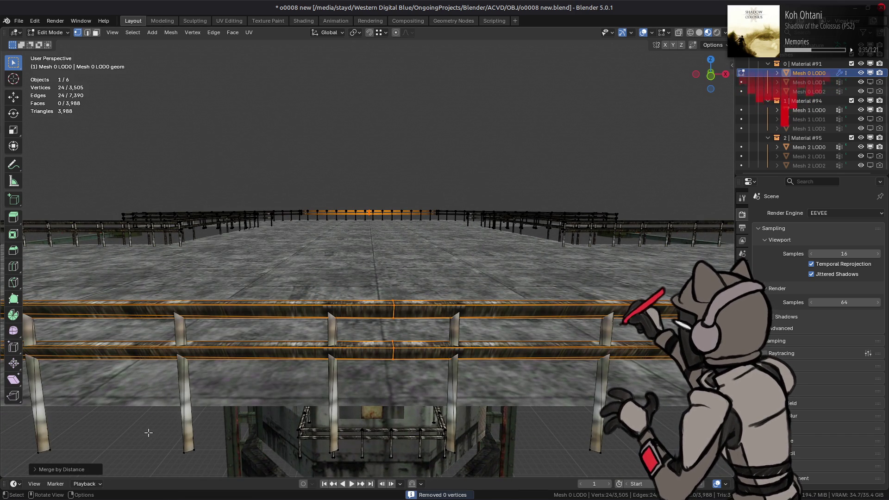
click(70, 469)
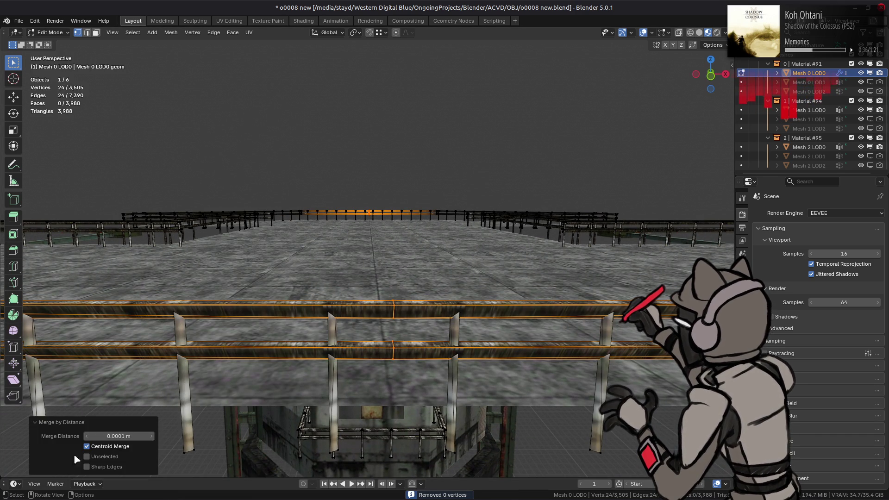
click(117, 436)
key(Return)
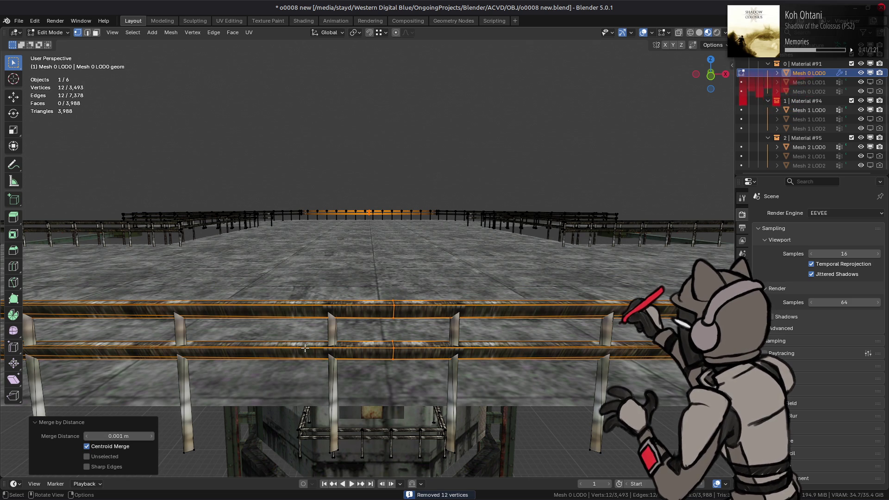
click(97, 435)
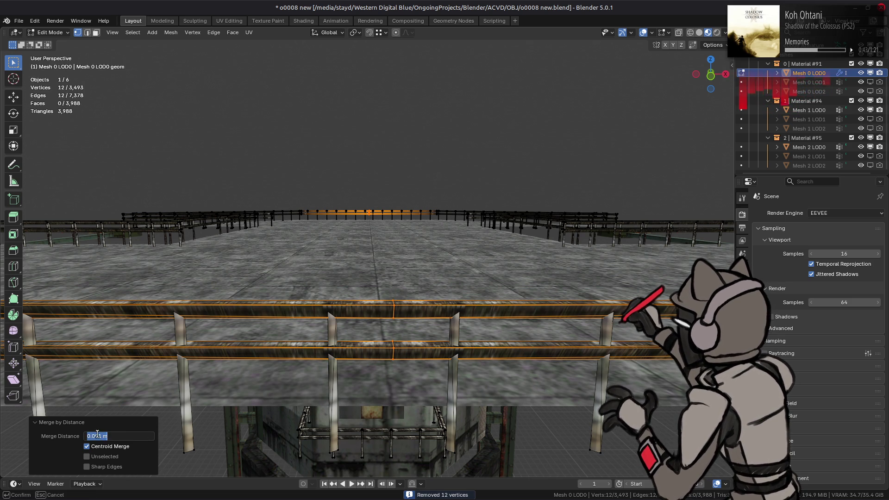
key(Return)
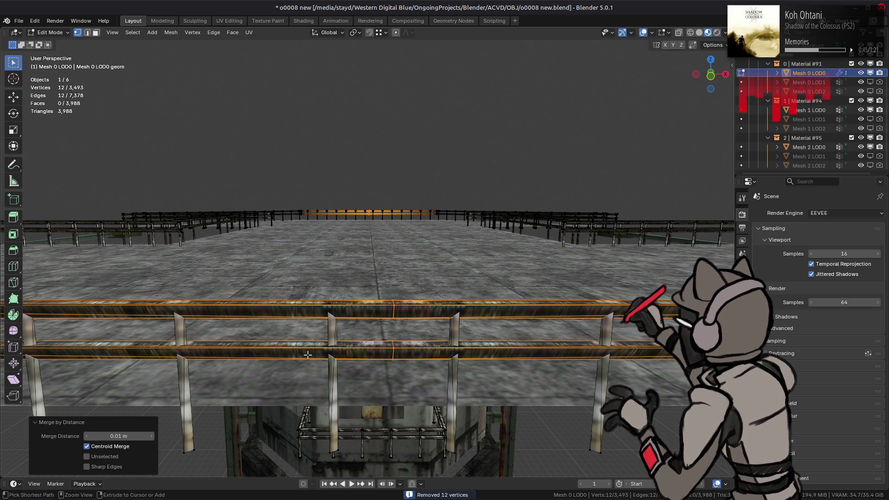
scroll(308, 355, up, 4)
key(ctrl+z)
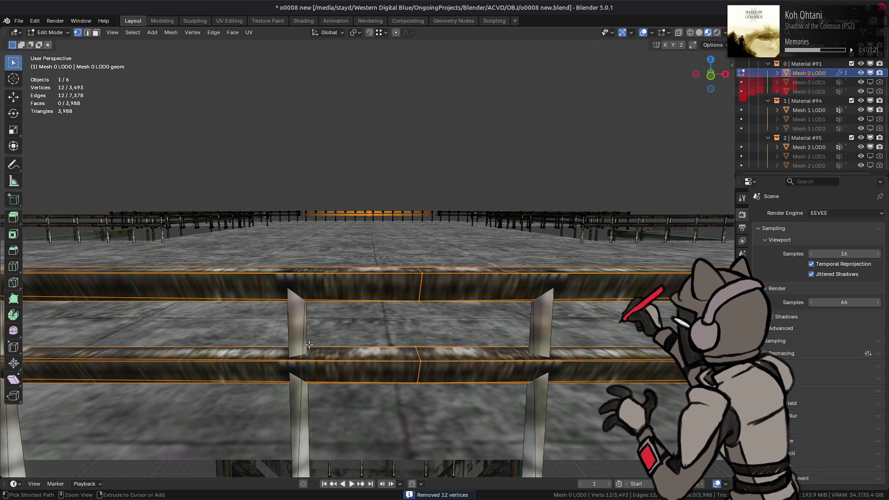
scroll(309, 345, down, 5)
middle_drag(363, 359, 508, 422)
- In face mode, select two connected railings around the deck with Ctrl+L
key(3)
key(alt+a)
click(508, 413)
key(ctrl+l)
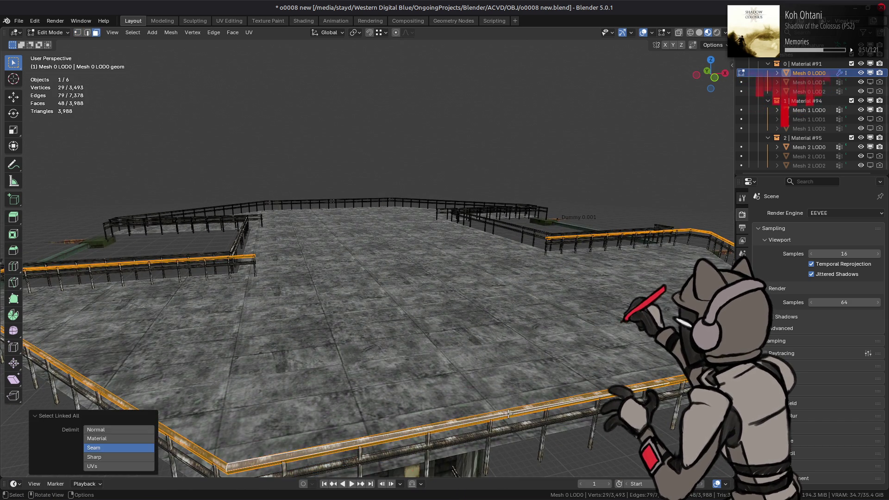
middle_drag(456, 398, 463, 378)
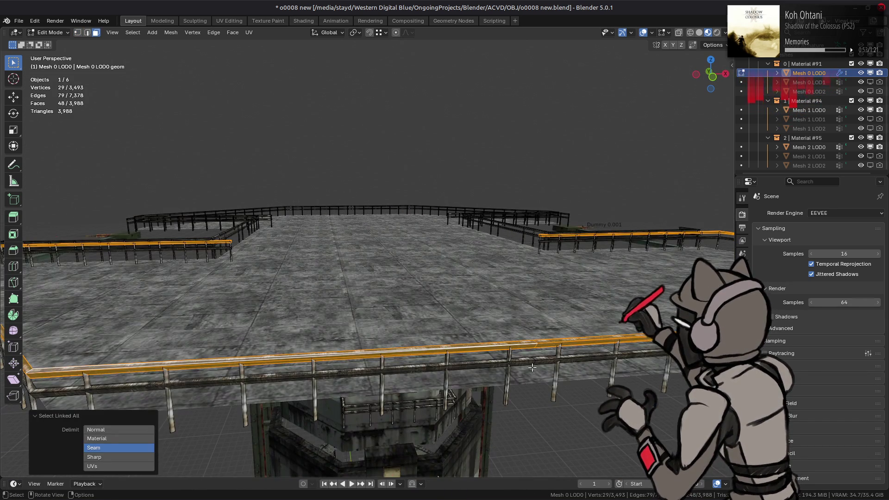
key(ctrl+z)
key(ctrl+shift+z)
mouse_move(465, 303)
middle_down()
mouse_move(475, 299)
mouse_move(444, 311)
middle_up()
click(413, 283)
key(ctrl+l)
mouse_move(412, 283)
middle_down()
mouse_move(411, 320)
mouse_move(446, 317)
mouse_move(433, 346)
mouse_move(445, 324)
mouse_move(435, 317)
middle_up()
- Clear the selection, pick a linked railing piece and extend the selection to all railings
key(2)
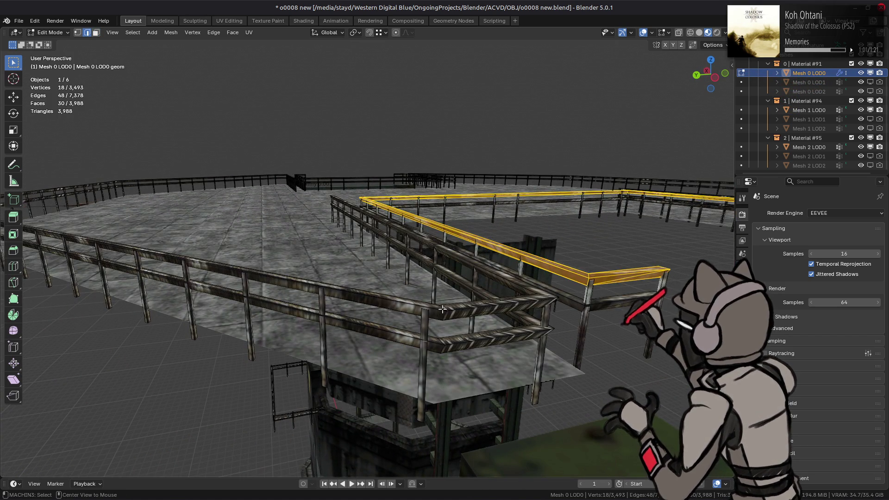
key(alt+a)
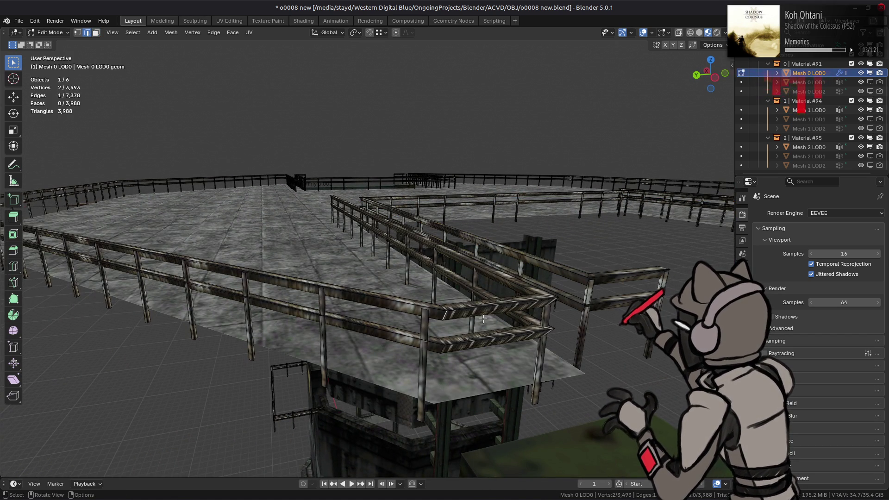
key(3)
click(451, 313)
key(ctrl+l)
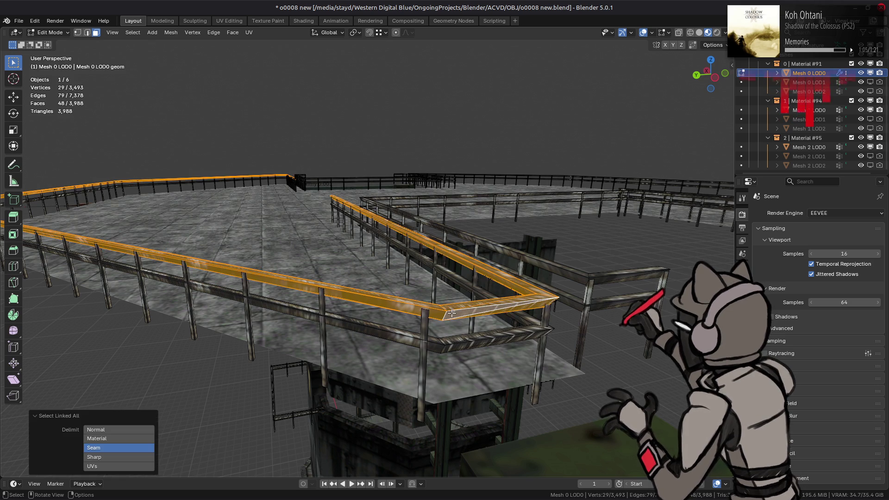
key(a)
click(234, 33)
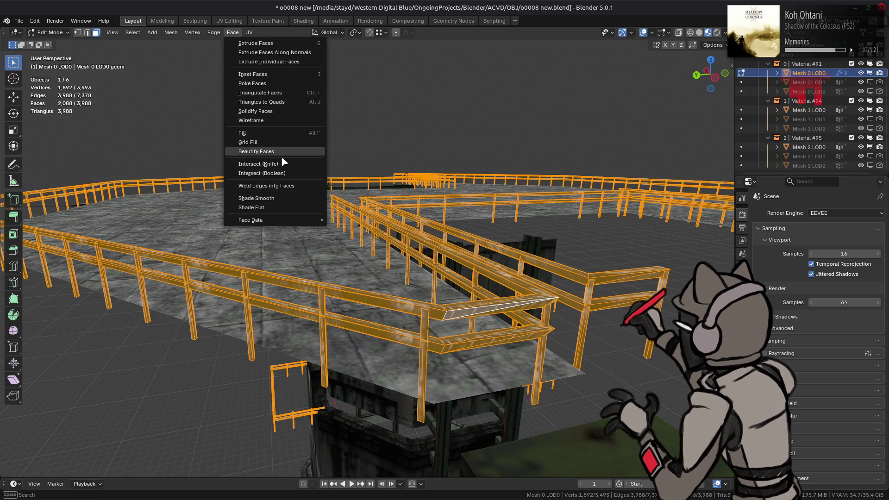
- Convert the railing triangles to quads comparing UVs, colour, seams and sharp edges, with 89° shape angle and 0.5 topology influence
click(277, 102)
drag(123, 415, 124, 448)
drag(119, 395, 118, 395)
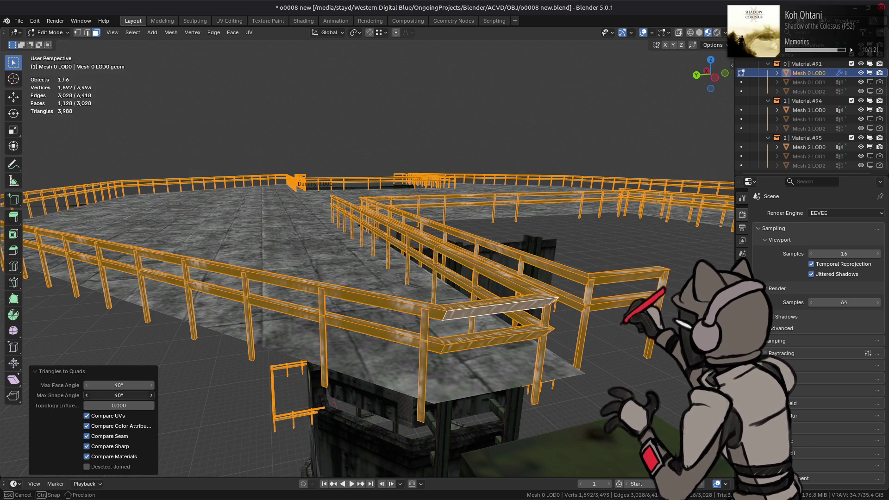
text(9)
key(Return)
click(120, 404)
text(0.5)
key(Return)
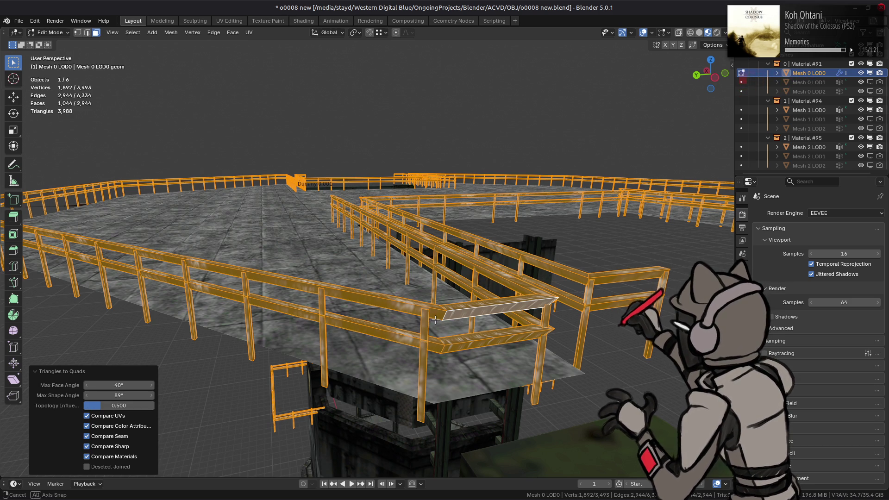
scroll(435, 319, up, 8)
- Switch to edge select mode and clear the selection
key(2)
key(alt+a)
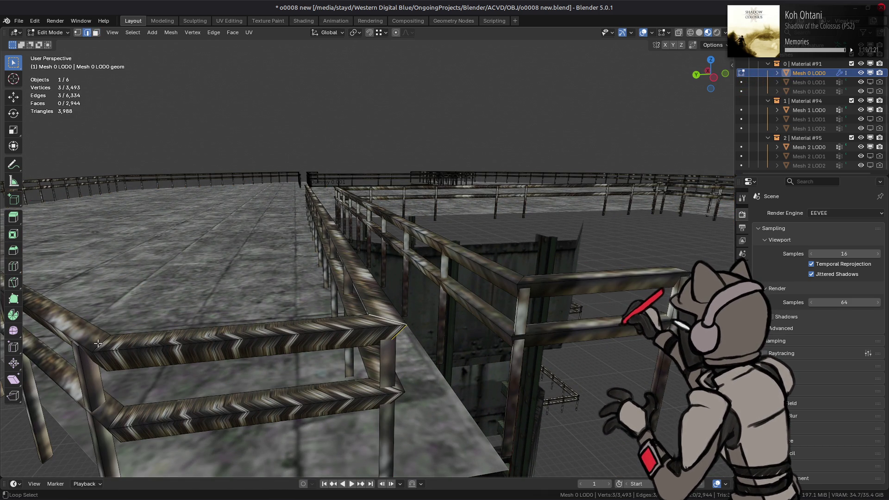
scroll(547, 375, up, 3)
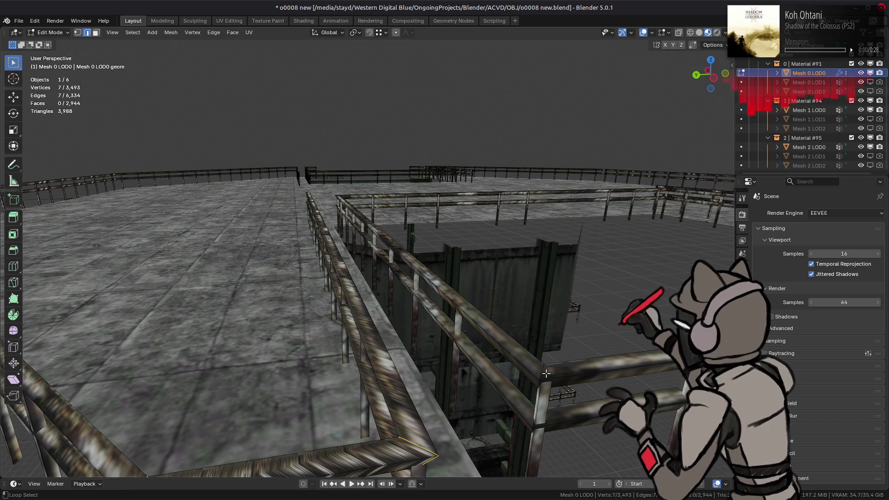
- Select a few railing edges in edge mode
alt+click(522, 362)
mouse_move(522, 363)
middle_down()
mouse_move(472, 349)
mouse_move(395, 363)
mouse_move(311, 430)
middle_up()
middle_drag(315, 371, 479, 342)
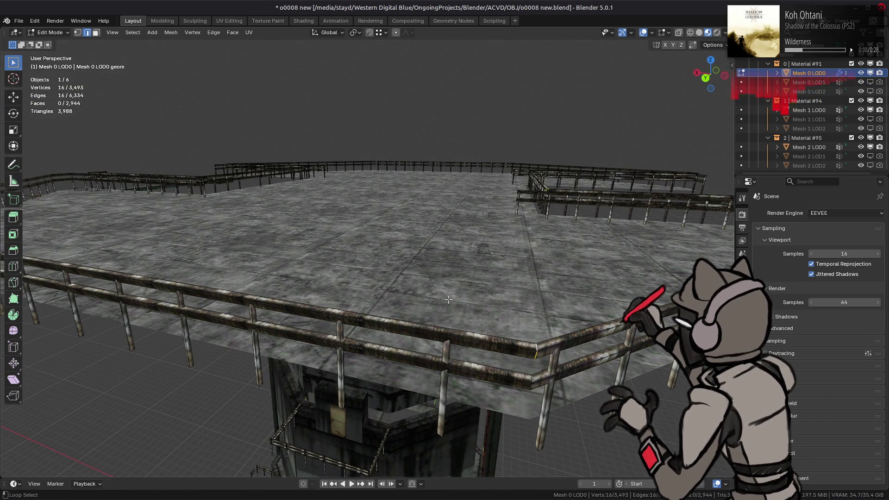
- Select all edges with similar face angles, using a 0.1 threshold
click(134, 32)
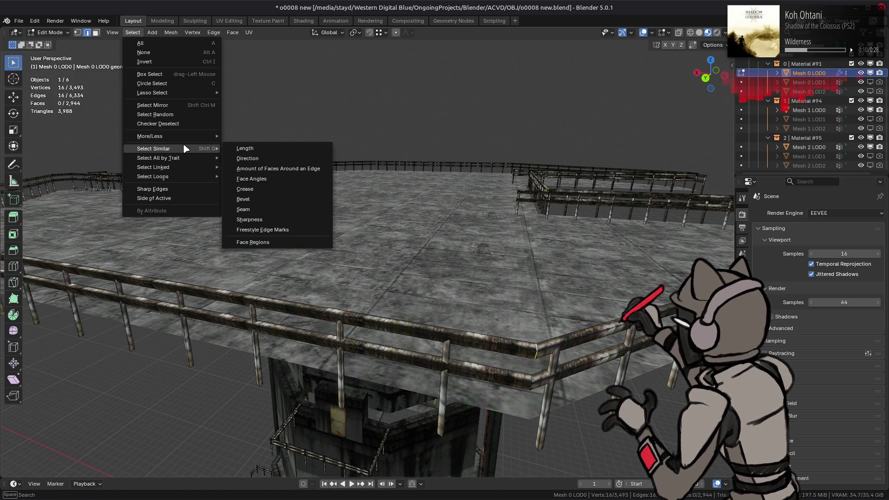
mouse_move(200, 148)
click(270, 172)
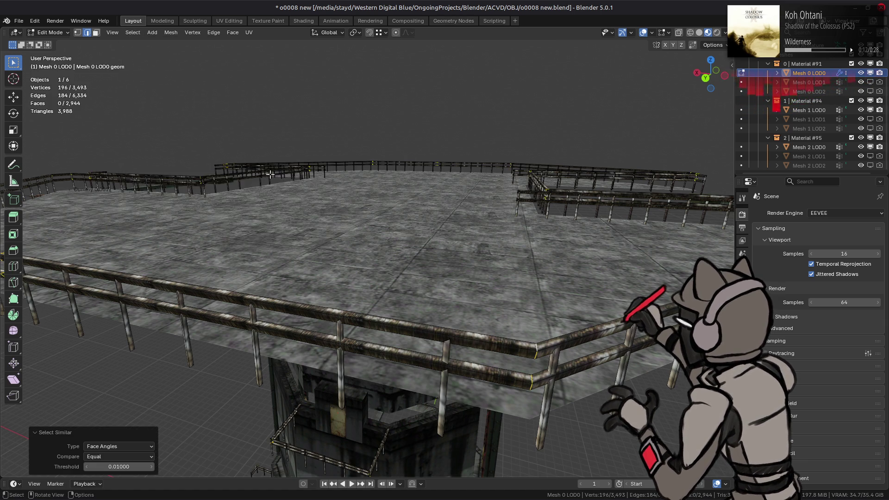
middle_drag(337, 204, 306, 289)
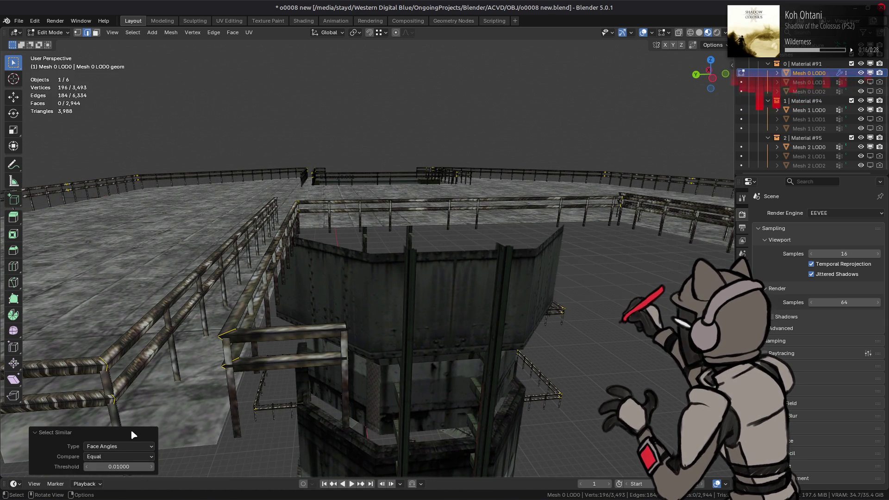
click(127, 465)
text(0.10000)
key(Return)
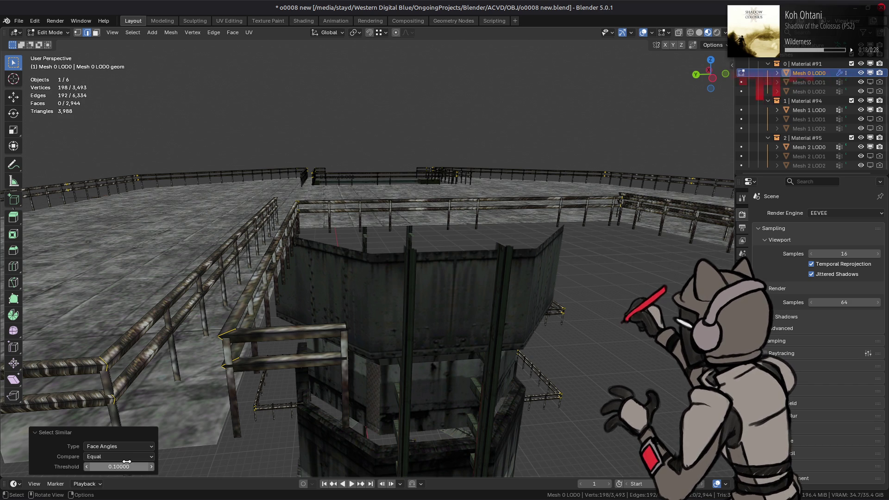
mouse_move(480, 314)
middle_down()
mouse_move(403, 302)
mouse_move(320, 303)
mouse_move(354, 159)
middle_up()
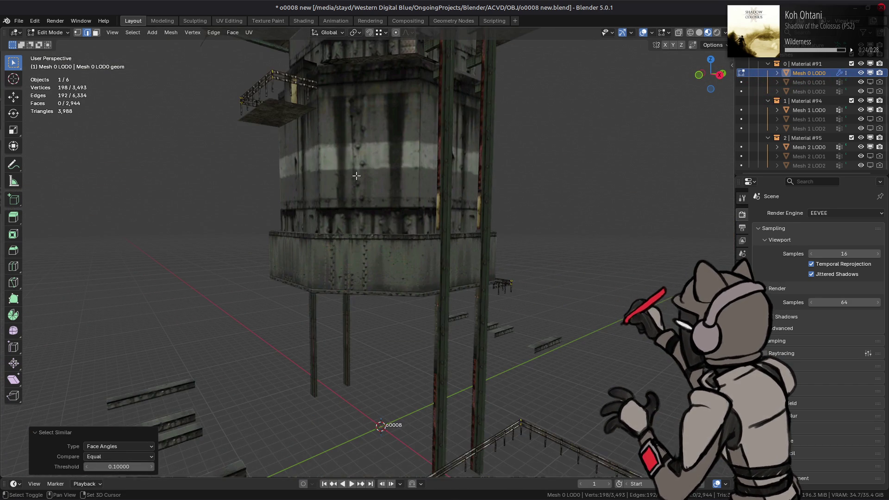
middle_drag(349, 257, 359, 267)
scroll(358, 267, up, 8)
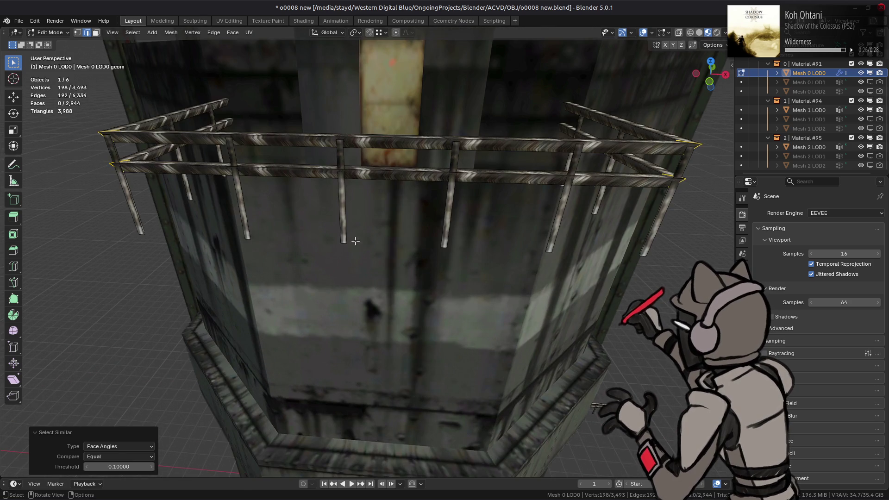
scroll(375, 178, down, 10)
middle_drag(375, 177, 359, 236)
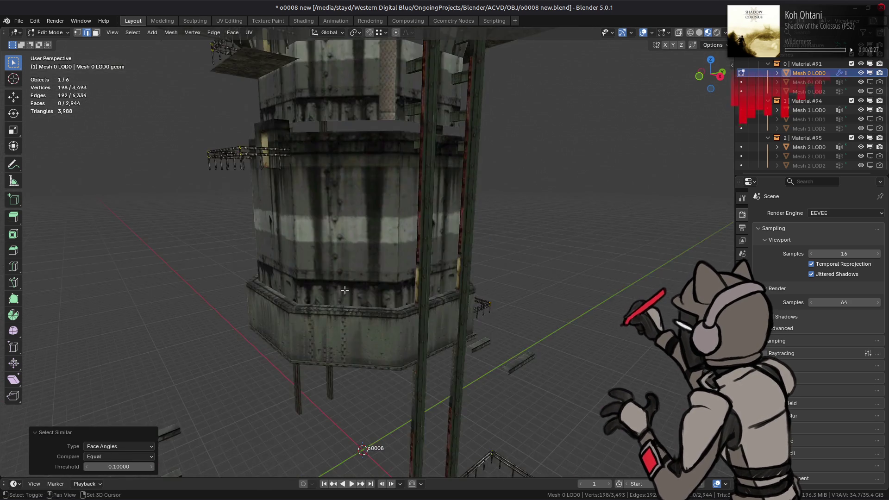
scroll(358, 236, down, 3)
scroll(359, 237, up, 3)
- Mark the selected railing edges as sharp and switch the viewport to Solid shading
right_click(360, 278)
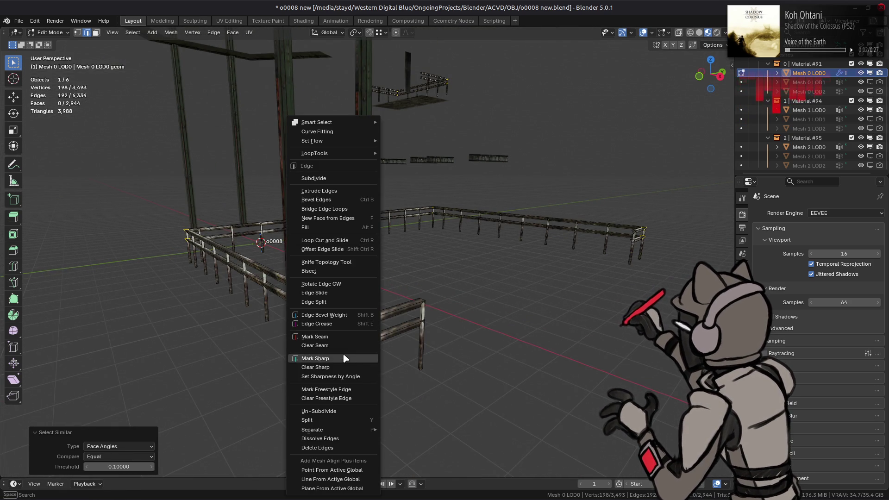
click(347, 359)
click(699, 32)
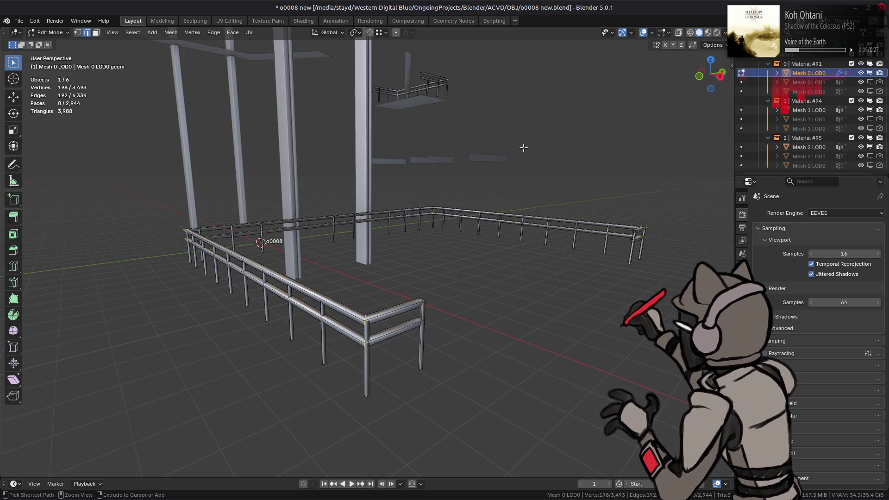
- Switch to face select mode, return to Object Mode, then re-enter Edit Mode over the railed deck
key(3)
scroll(459, 196, up, 2)
key(Tab)
key(Tab)
key(Tab)
middle_drag(382, 180, 412, 263)
middle_drag(308, 130, 379, 214)
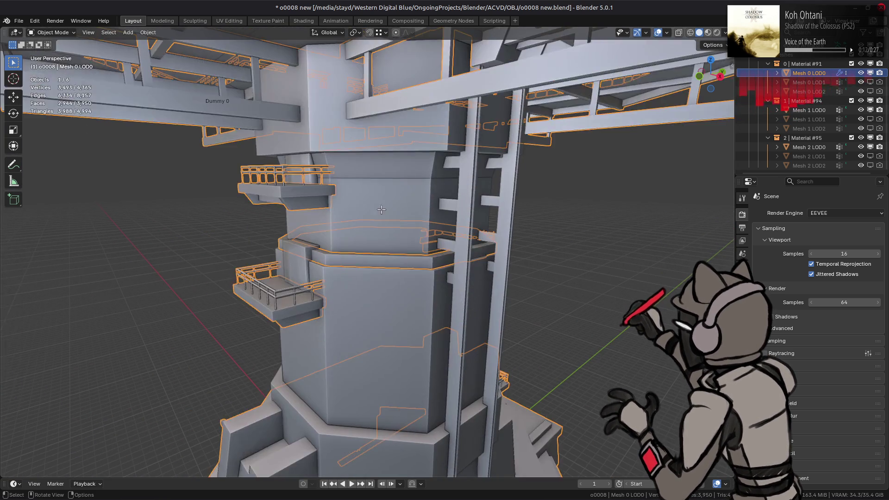
key(Tab)
key(Tab)
mouse_move(420, 175)
middle_down()
mouse_move(436, 188)
mouse_move(387, 225)
mouse_move(376, 219)
middle_up()
- Select Mesh 0 LOD0 and show its modifiers, briefly toggling Edit Mode to inspect the railing
scroll(412, 284, up, 4)
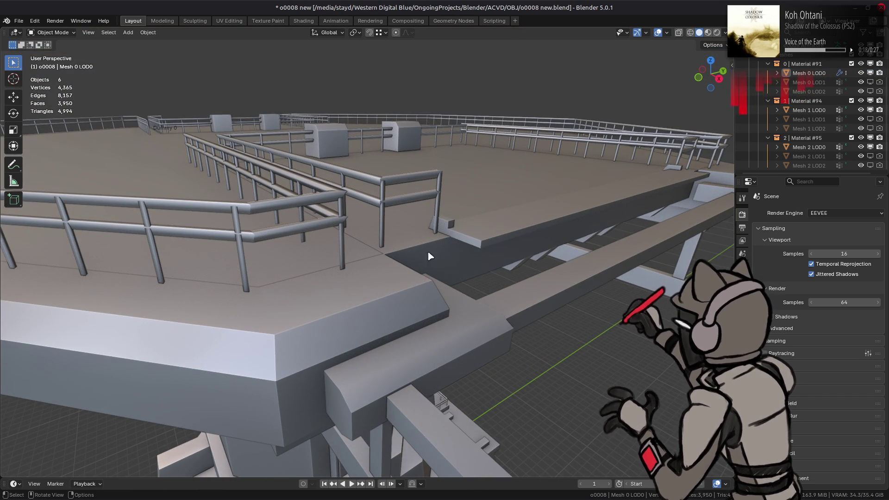
click(403, 186)
scroll(486, 257, up, 2)
middle_drag(486, 258, 481, 249)
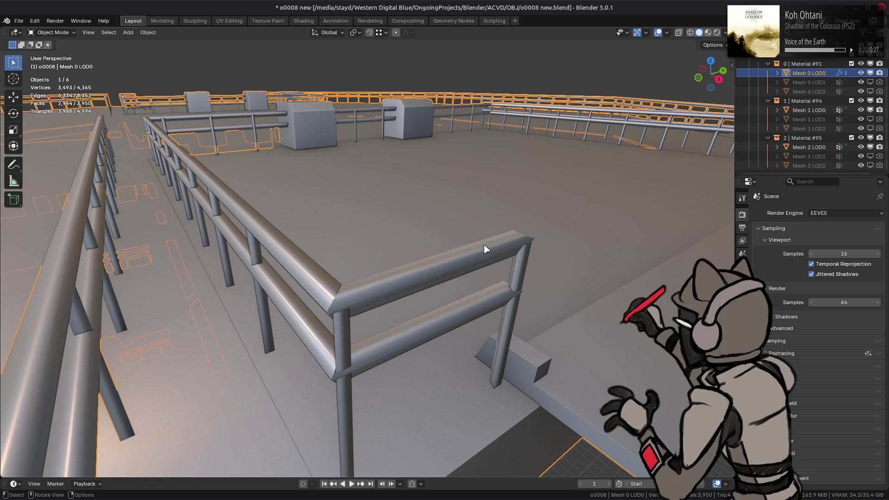
click(742, 293)
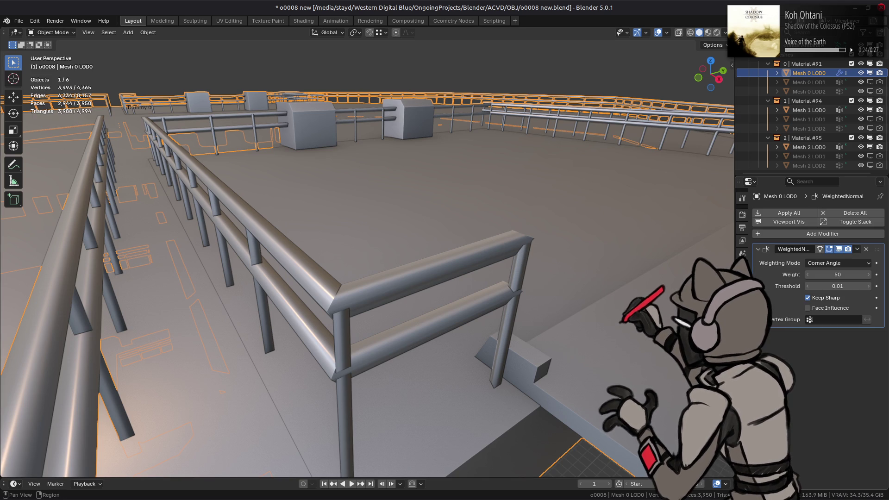
key(Tab)
mouse_move(388, 276)
middle_down()
mouse_move(436, 293)
mouse_move(443, 319)
middle_up()
key(Tab)
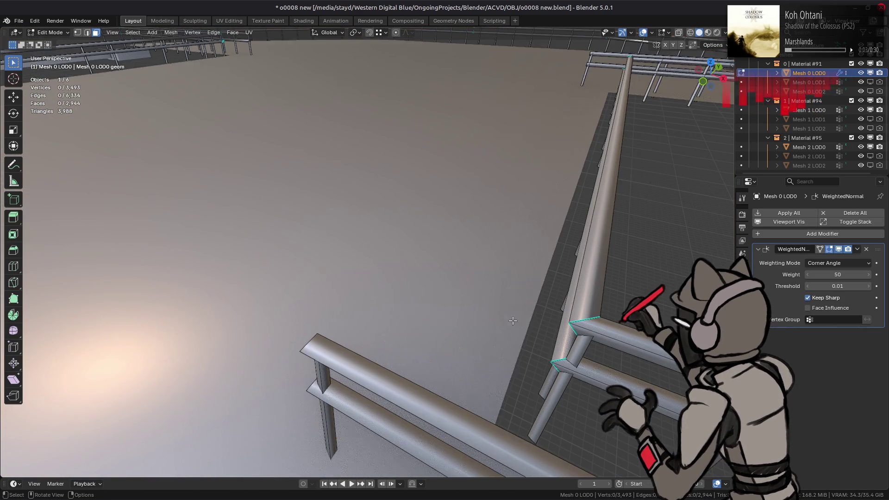
- Try Face Area & Angle weighting, revert to Corner Angle, then select Mesh 1 LOD0
click(835, 263)
click(832, 297)
click(832, 267)
click(830, 287)
scroll(569, 258, down, 3)
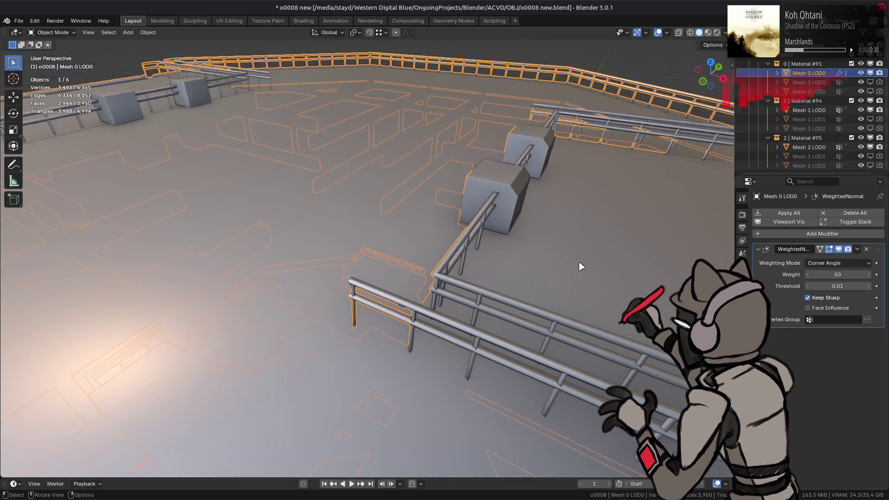
scroll(555, 258, down, 5)
scroll(532, 267, up, 1)
click(473, 292)
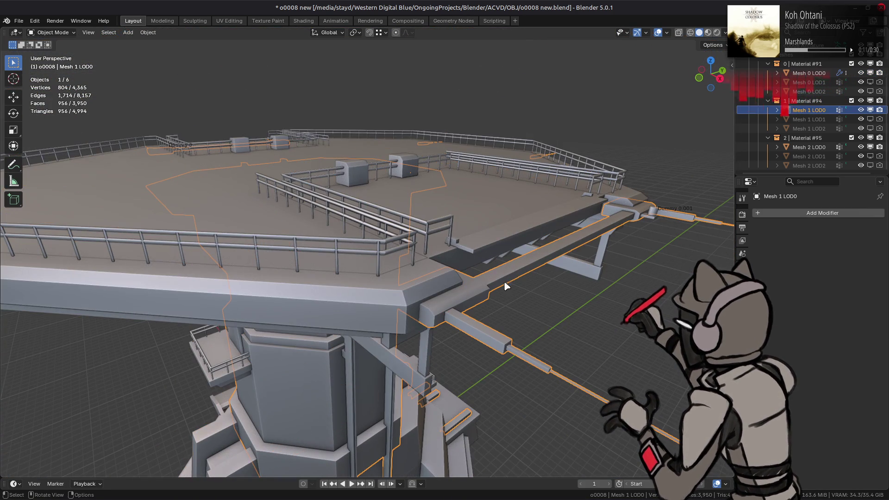
- Add a Corner Angle Weighted Normal modifier to Mesh 1 LOD0 and switch to Material Preview shading
click(801, 213)
mouse_move(759, 213)
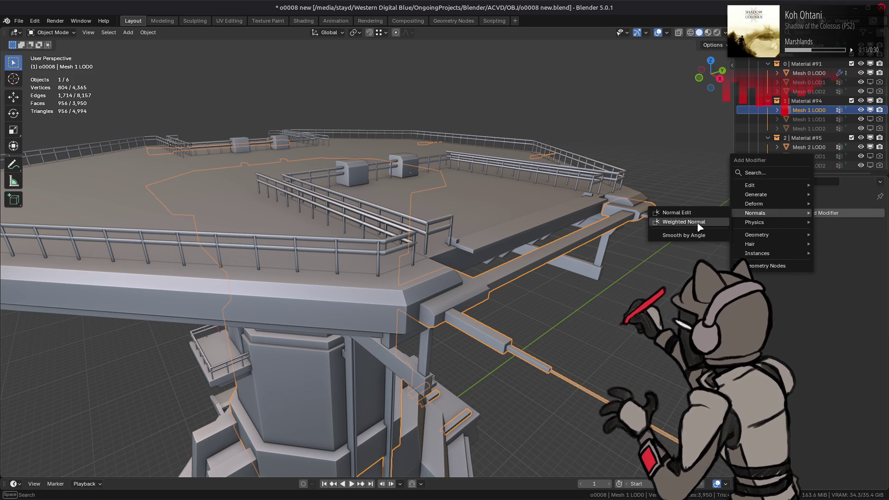
click(700, 227)
click(831, 263)
click(822, 286)
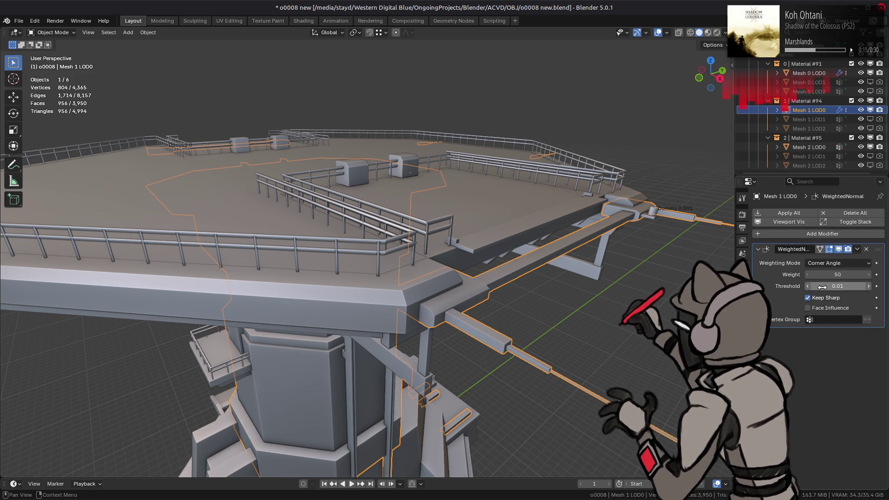
scroll(496, 289, up, 5)
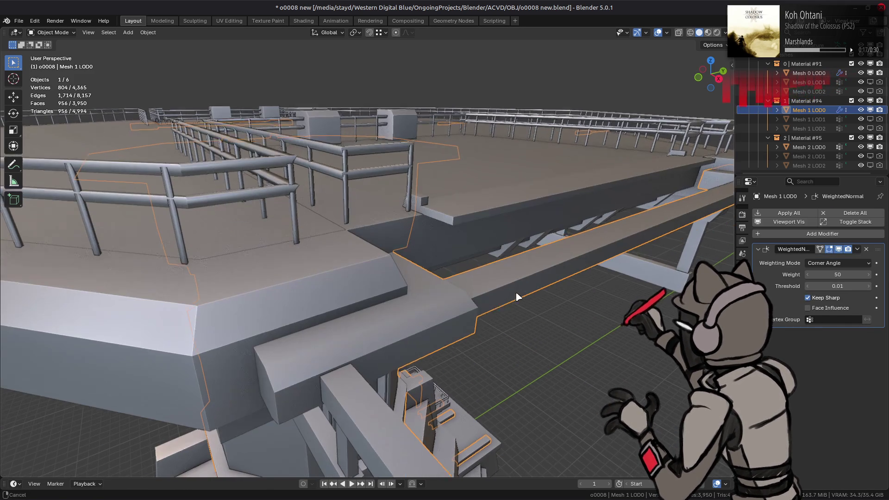
click(707, 32)
mouse_move(463, 273)
middle_down()
mouse_move(397, 277)
mouse_move(551, 268)
mouse_move(502, 266)
mouse_move(509, 268)
mouse_move(455, 291)
middle_up()
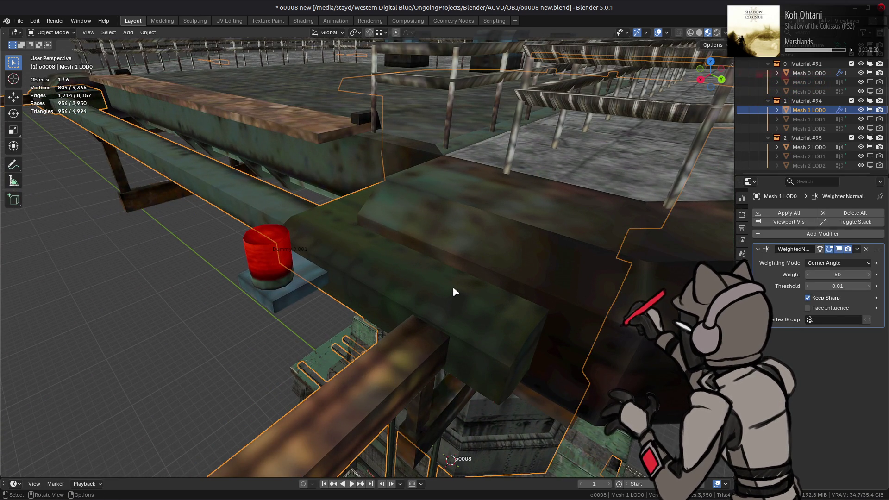
- In Edit Mode, mark the beam's outline edges beside the red light as sharp, then return to Object Mode
key(Tab)
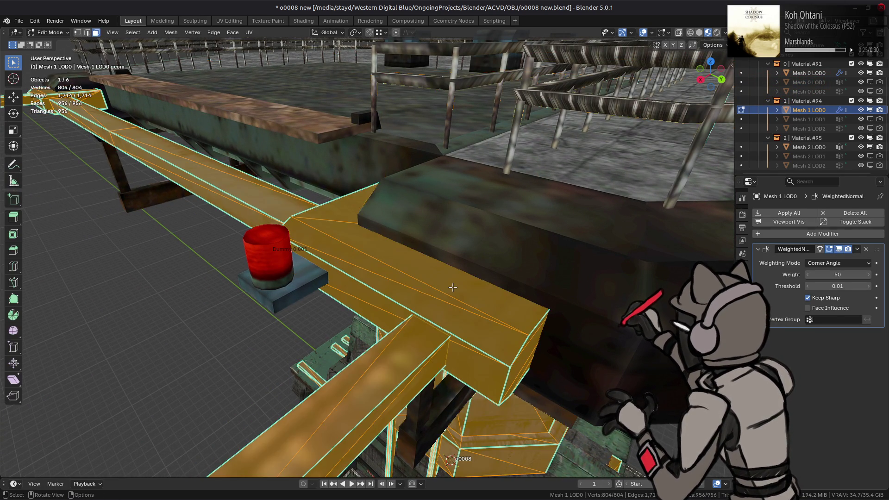
click(424, 284)
mouse_move(299, 283)
middle_down()
mouse_move(462, 261)
mouse_move(661, 200)
mouse_move(473, 286)
middle_up()
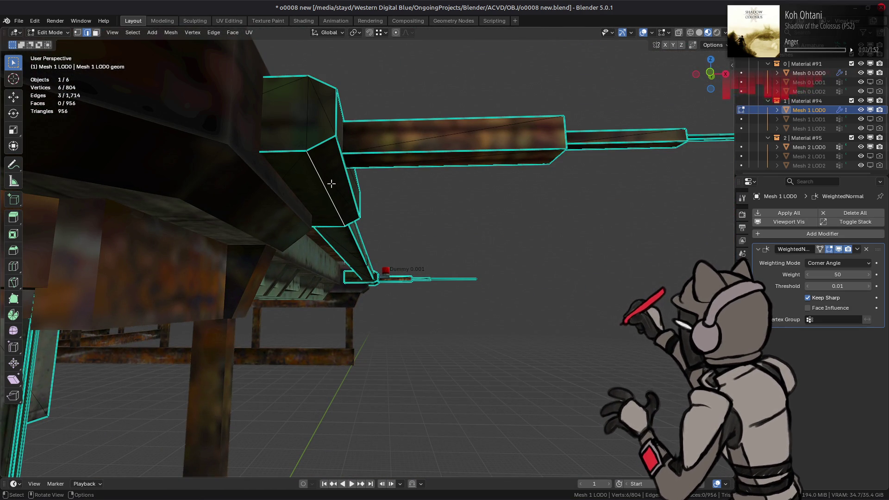
mouse_move(475, 256)
middle_down()
mouse_move(278, 248)
mouse_move(376, 166)
middle_up()
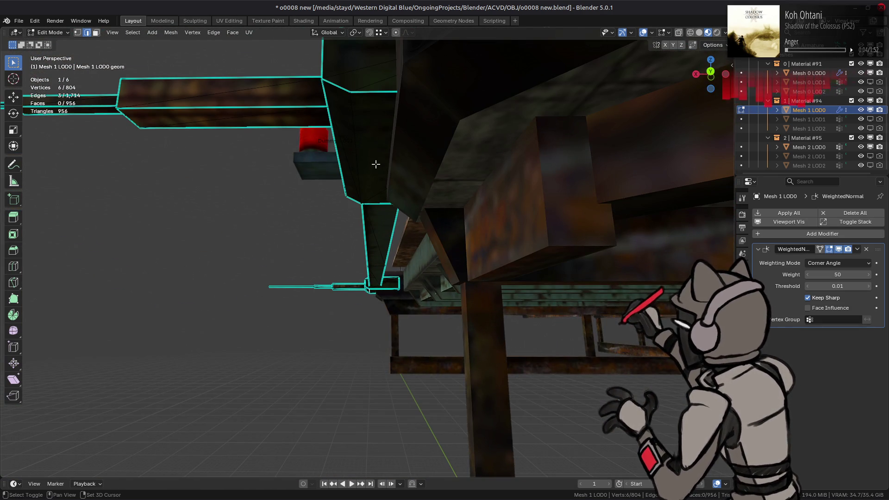
mouse_move(302, 198)
middle_down()
mouse_move(324, 232)
mouse_move(301, 264)
mouse_move(305, 274)
middle_up()
right_click(305, 274)
click(284, 359)
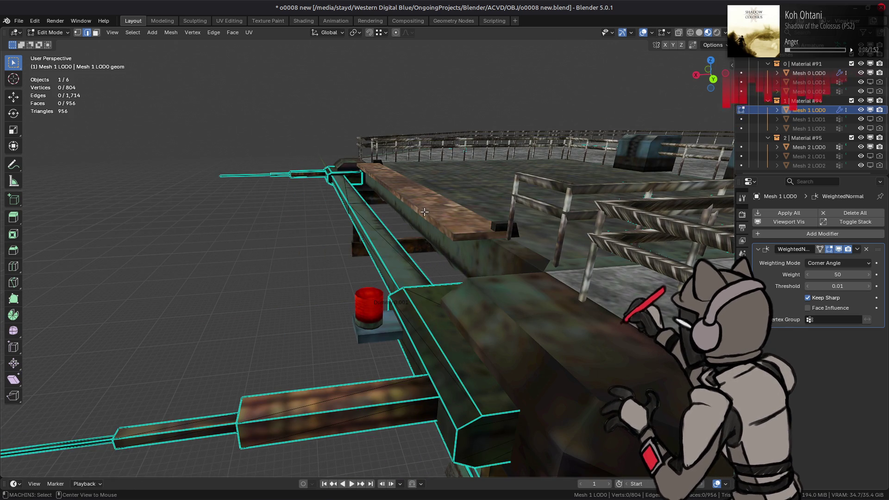
key(Tab)
click(725, 32)
- Cycle through several HDRI lighting environments in the viewport shading preview
click(720, 111)
click(587, 230)
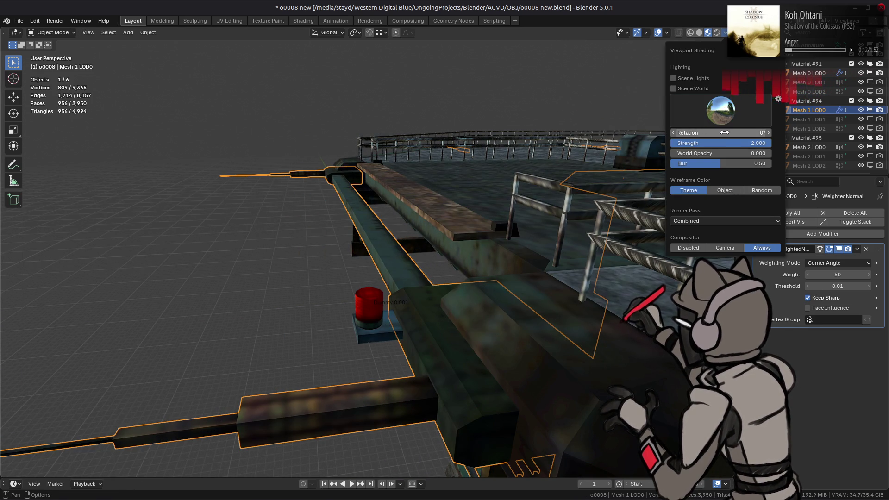
click(721, 111)
click(560, 254)
click(724, 105)
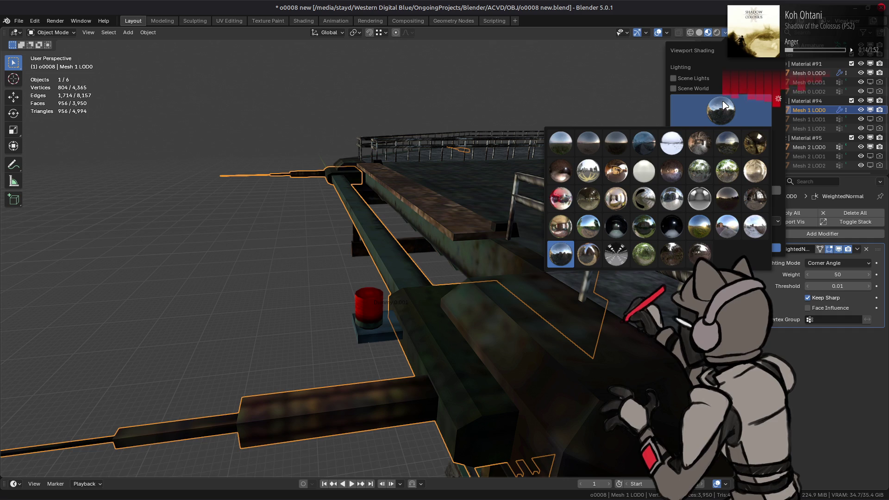
click(700, 198)
click(720, 114)
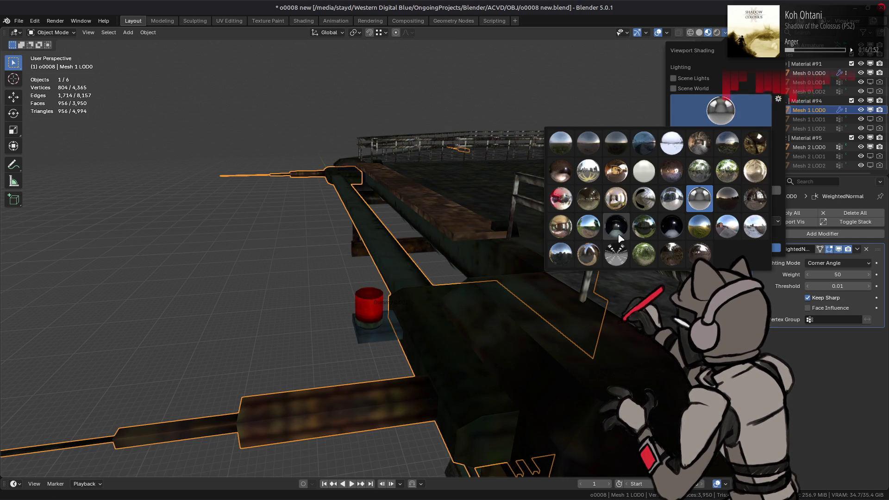
click(619, 235)
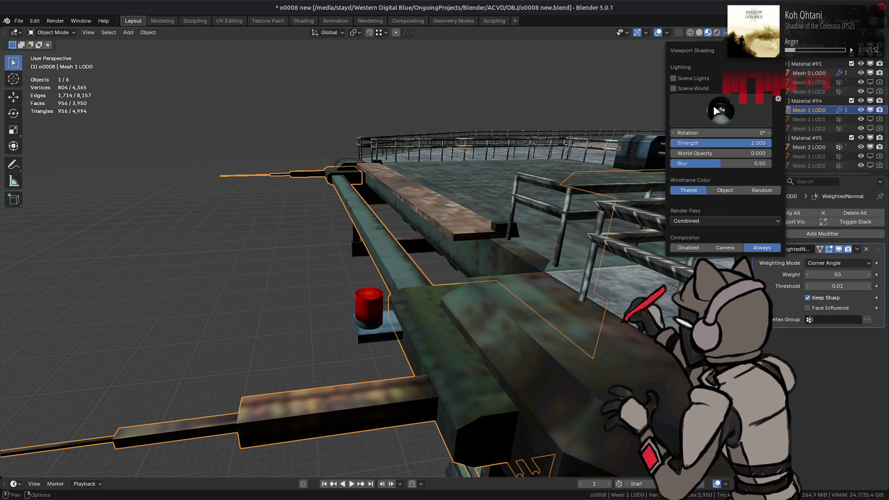
click(715, 111)
click(589, 226)
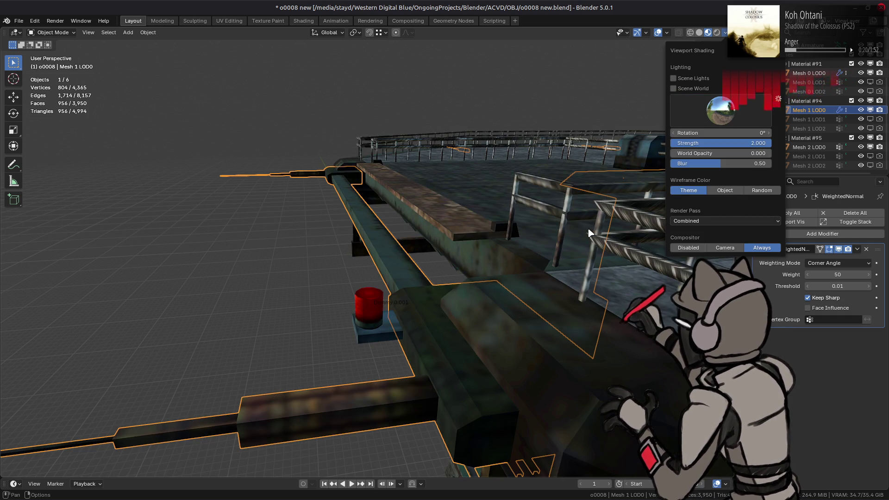
mouse_move(413, 223)
middle_down()
mouse_move(389, 212)
mouse_move(300, 235)
middle_up()
scroll(421, 140, up, 3)
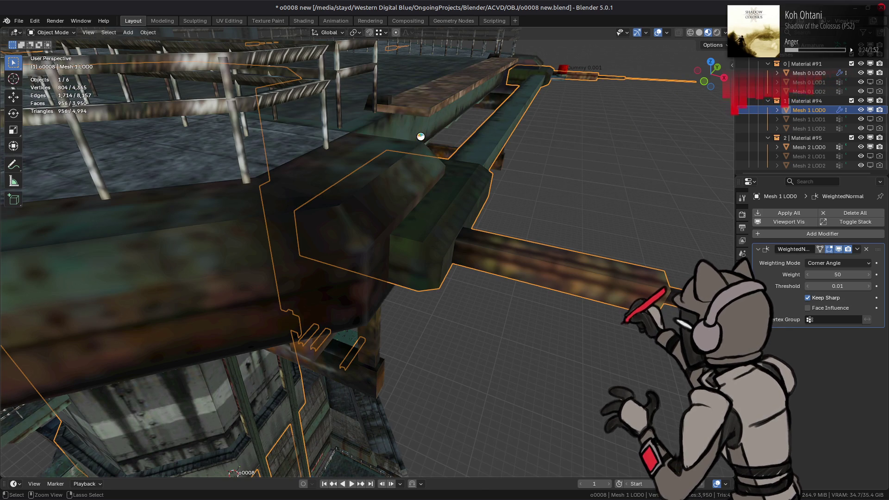
- Save o0008 new.blend, select Mesh 0 LOD0, and switch to the Shading workspace
key(ctrl+s)
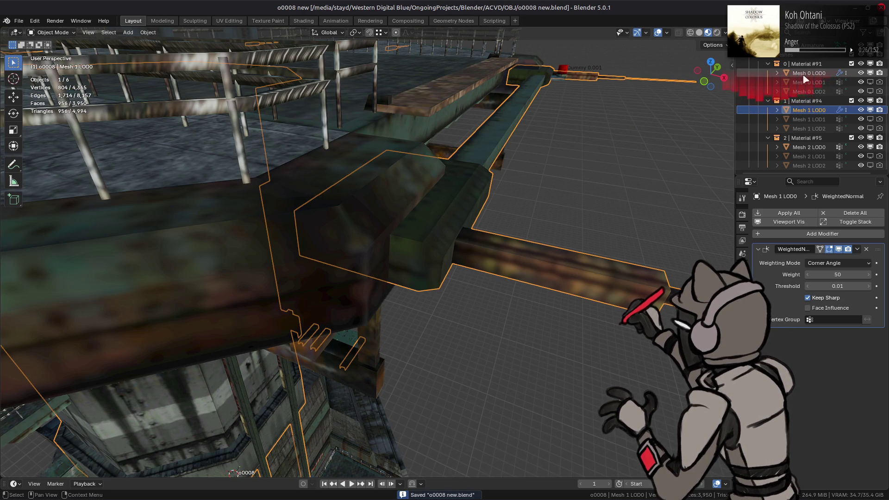
click(808, 73)
click(301, 21)
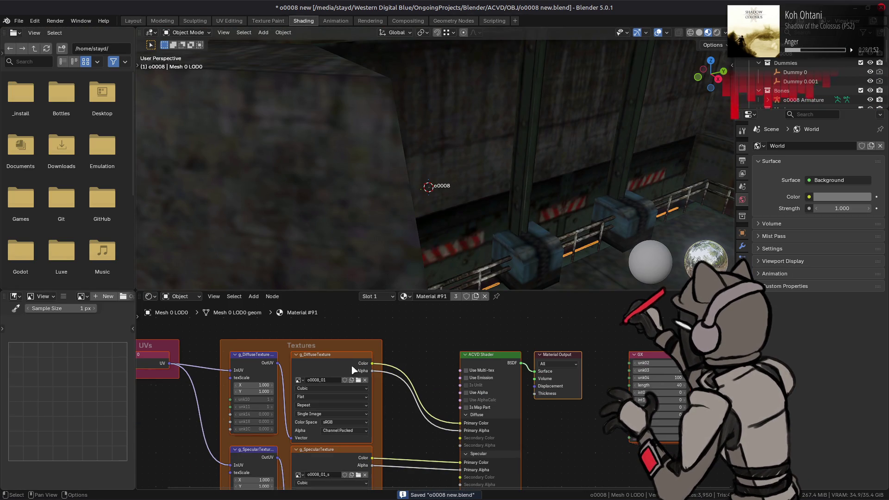
- Open an image file browser for Material #91's diffuse texture and go up to the model folder in list view
click(63, 296)
mouse_move(86, 324)
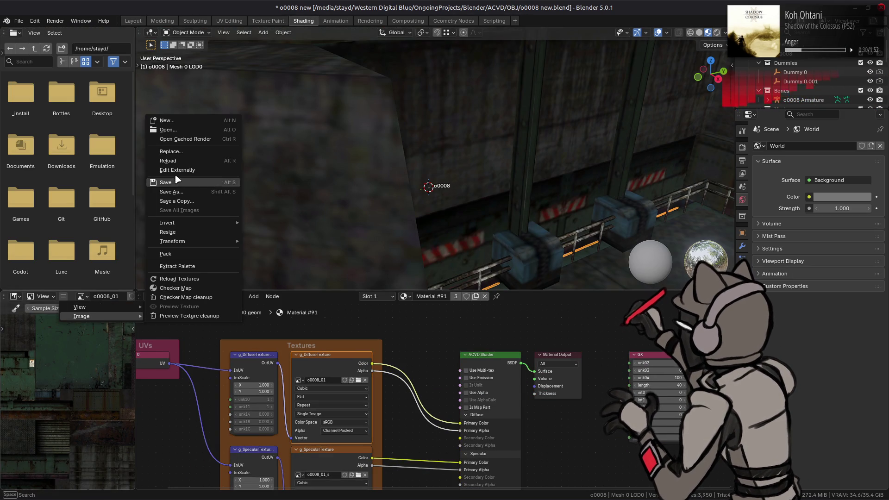
click(190, 153)
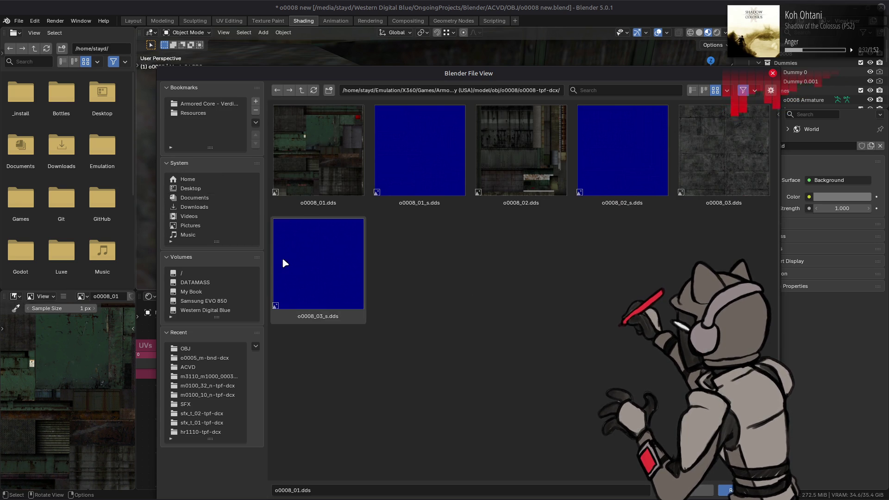
click(302, 91)
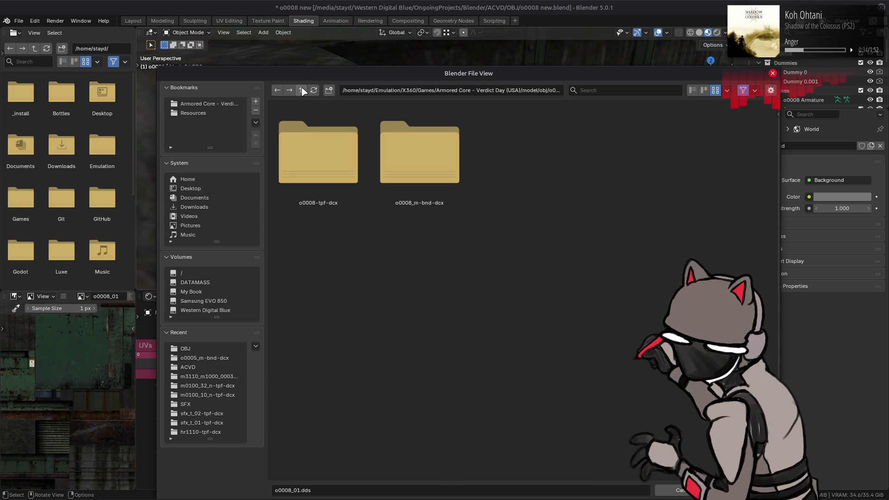
click(301, 91)
click(302, 90)
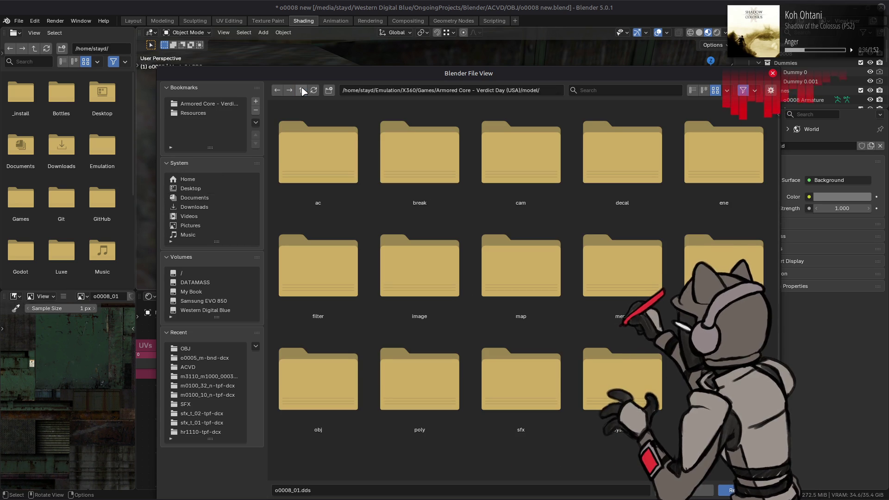
click(693, 91)
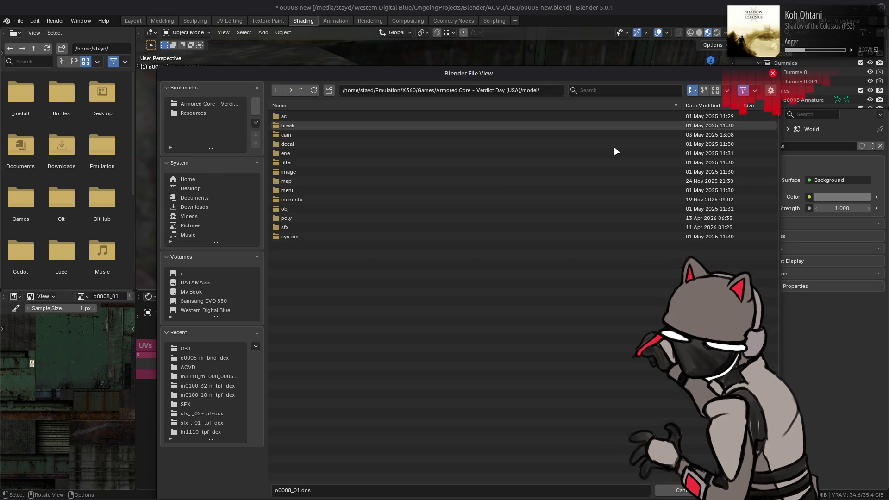
- Navigate through map, m4000 and m4000_htdcx-bnd into o0008_01-tpf-dcx and load o0008_01.dds
double_click(448, 189)
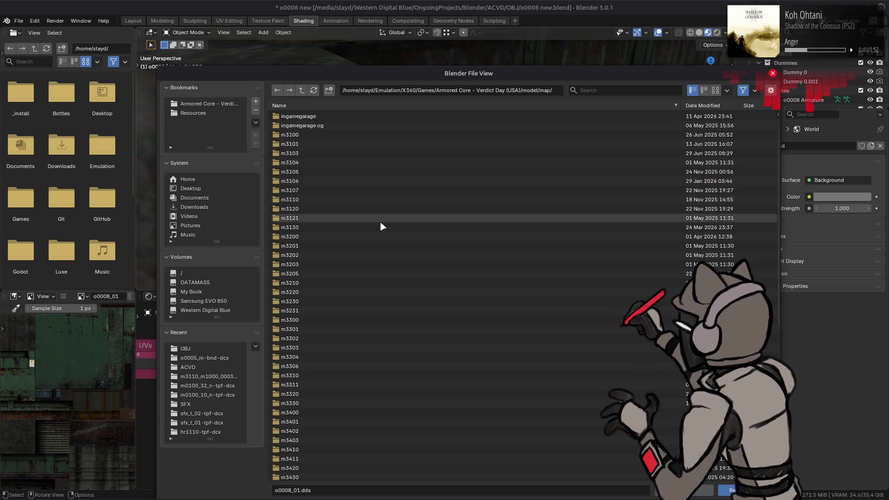
scroll(378, 229, down, 10)
double_click(307, 430)
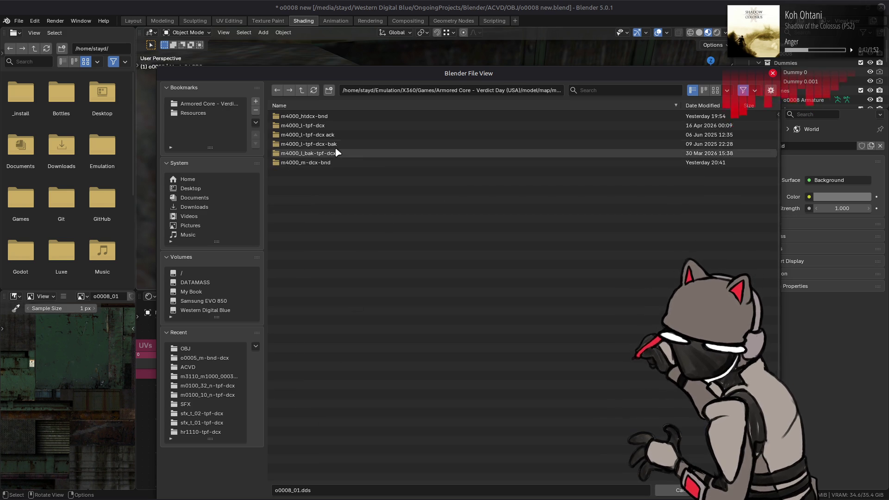
double_click(335, 117)
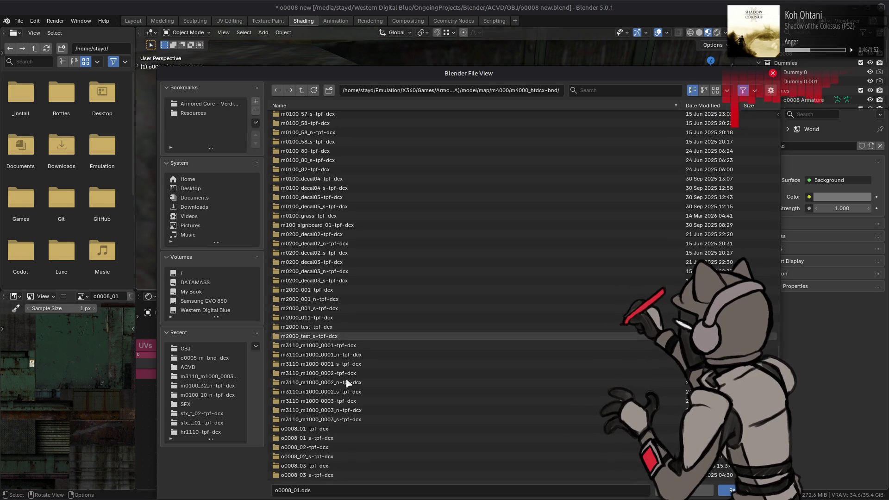
scroll(350, 421, down, 10)
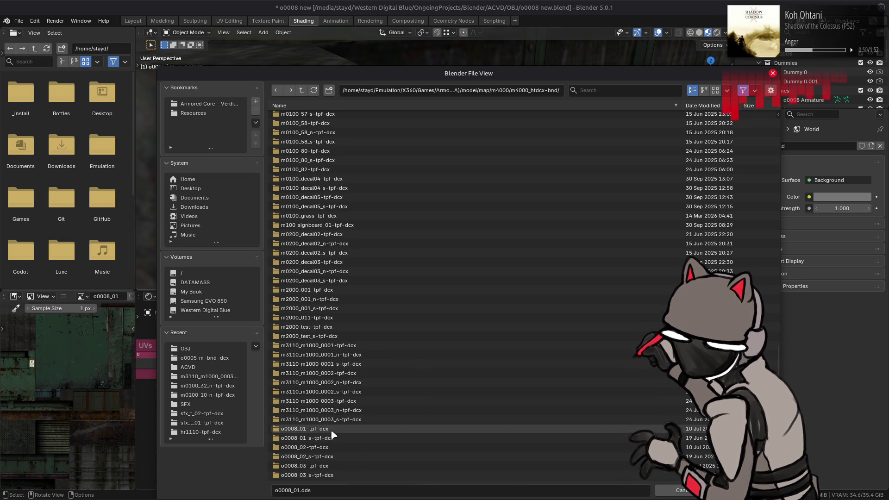
double_click(330, 429)
drag(399, 78, 402, 295)
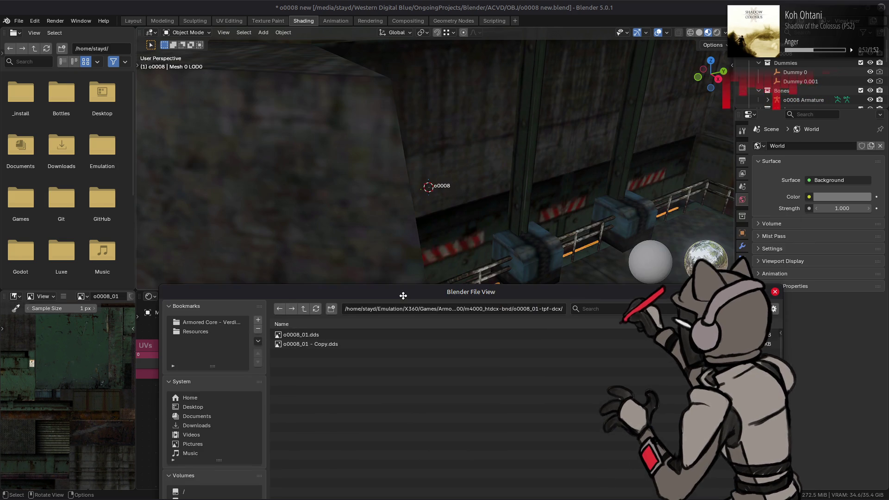
double_click(324, 334)
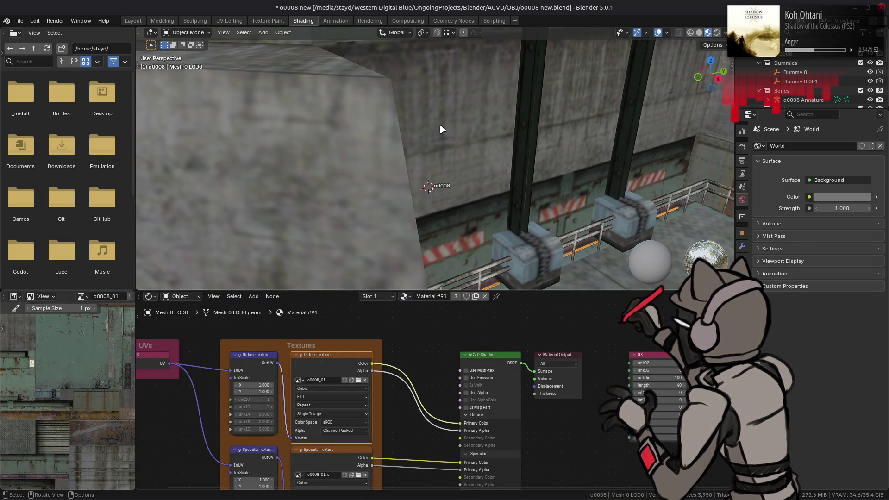
scroll(442, 133, down, 10)
middle_drag(450, 90, 443, 241)
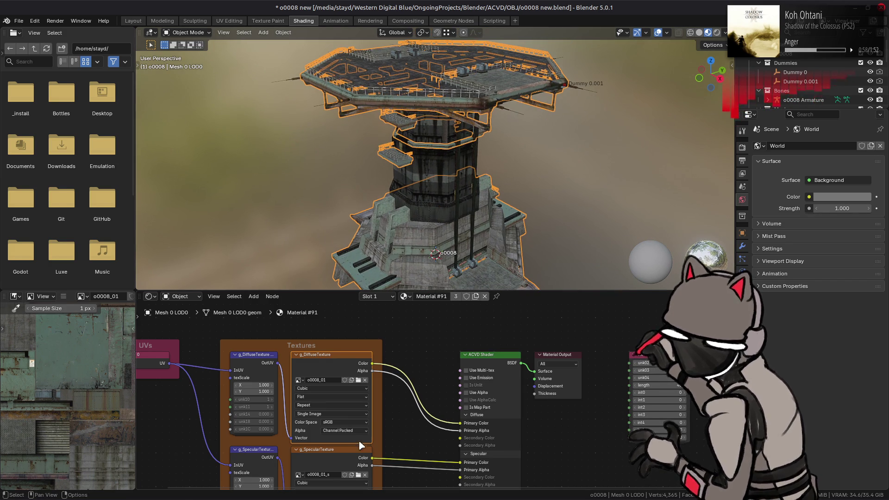
- Replace Material #91's specular image with o0008_01.s.dds from the o0008_01_s-tpf-dcx folder
click(333, 449)
click(63, 296)
mouse_move(102, 316)
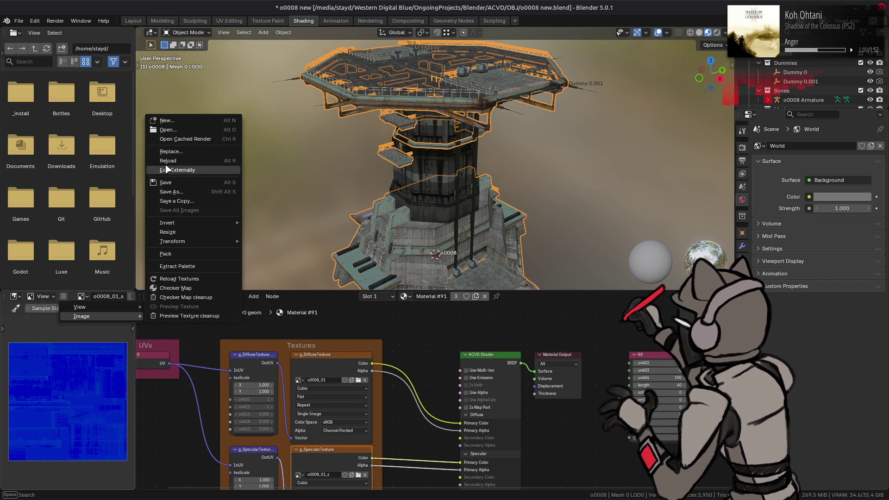
click(190, 153)
click(229, 351)
click(303, 90)
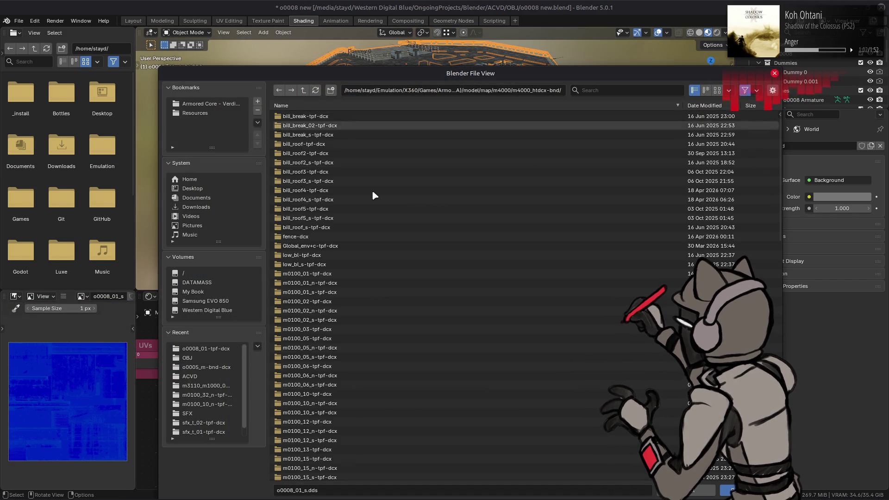
scroll(377, 318, down, 5)
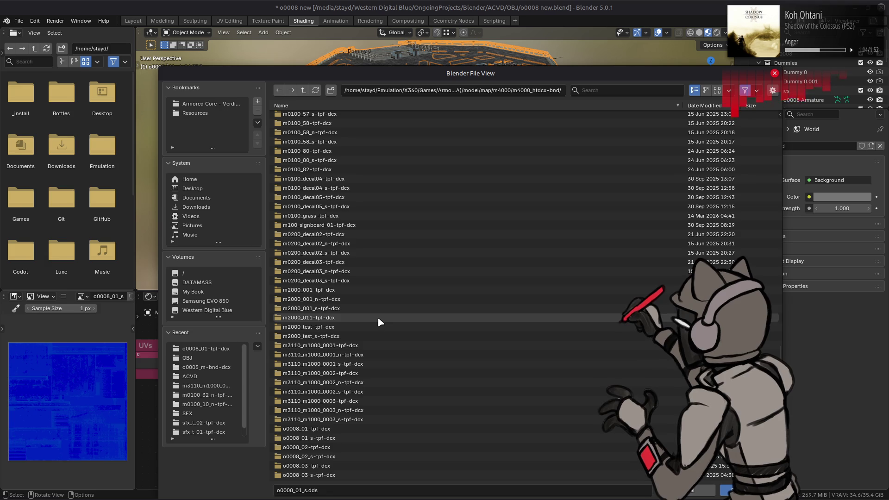
click(337, 438)
click(337, 442)
double_click(336, 116)
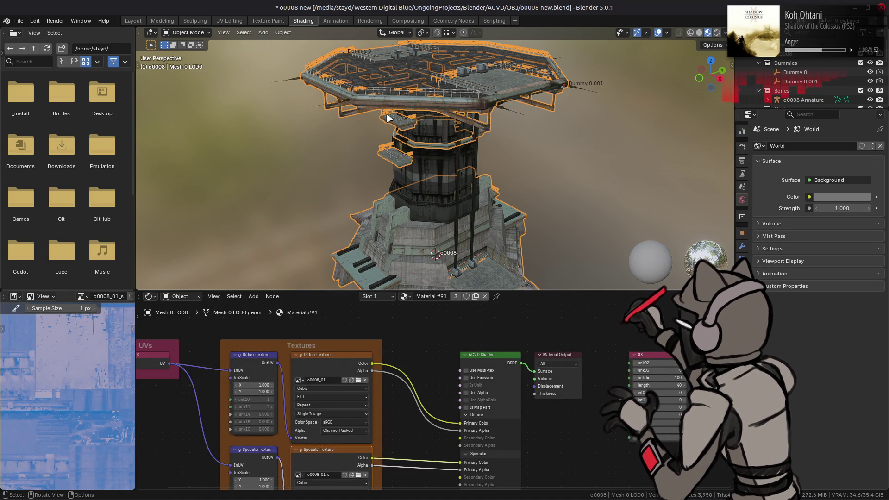
scroll(388, 118, up, 2)
scroll(826, 72, down, 5)
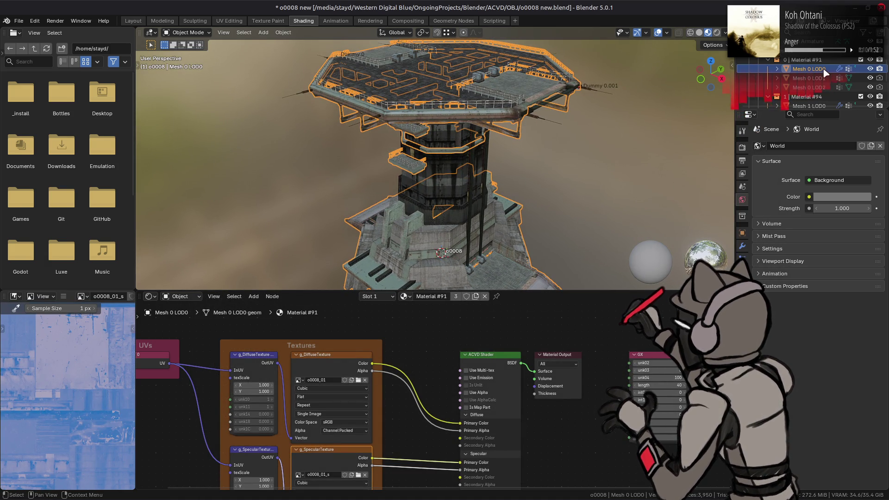
scroll(825, 74, down, 2)
- On Mesh 1 LOD0, save the file and replace Material #94's diffuse image with o0008_02.dds
click(815, 87)
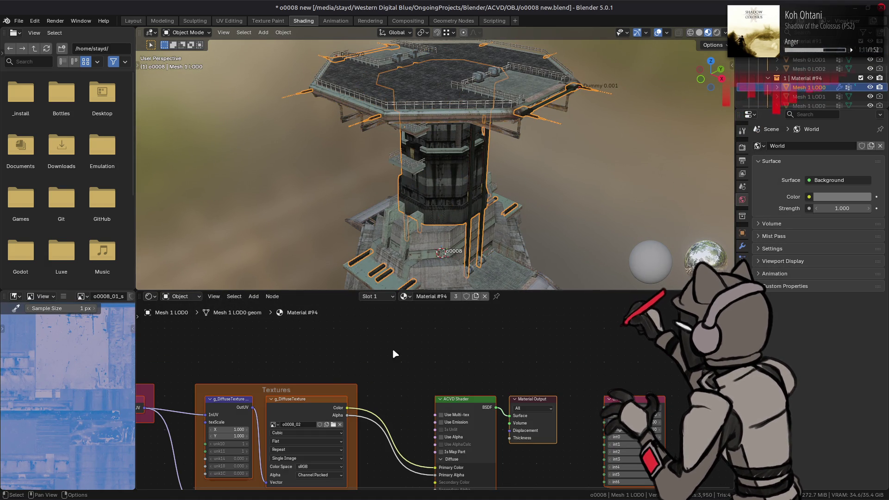
click(293, 421)
key(ctrl+s)
click(64, 296)
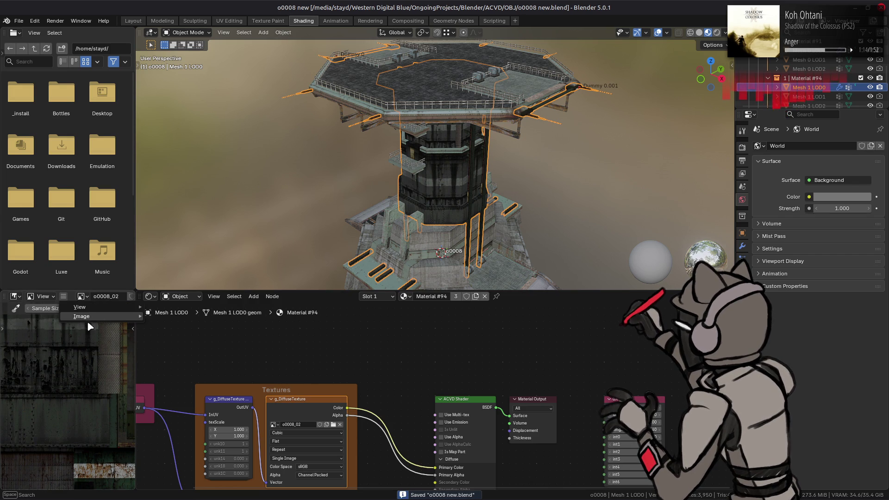
mouse_move(92, 316)
click(177, 158)
click(206, 348)
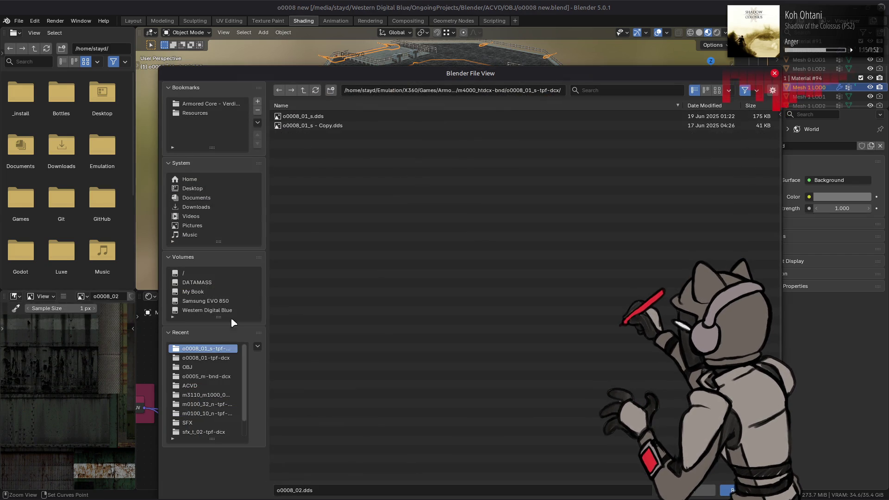
click(302, 93)
scroll(389, 274, down, 5)
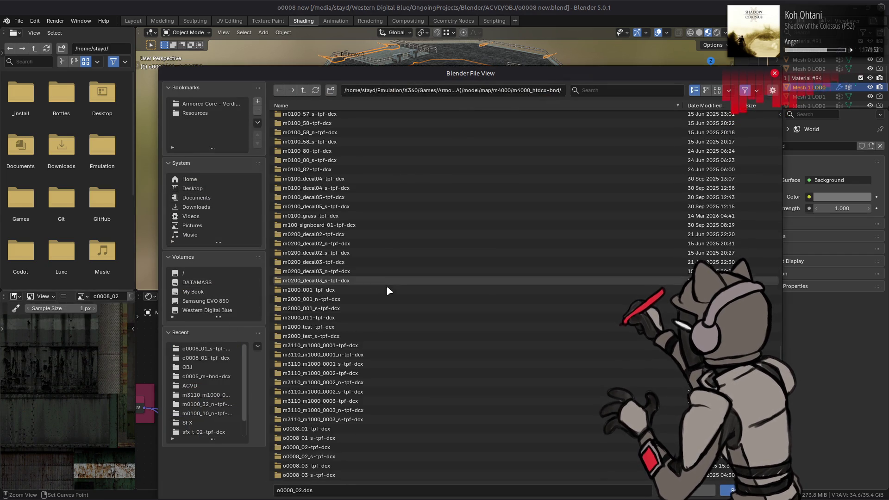
double_click(318, 446)
double_click(318, 115)
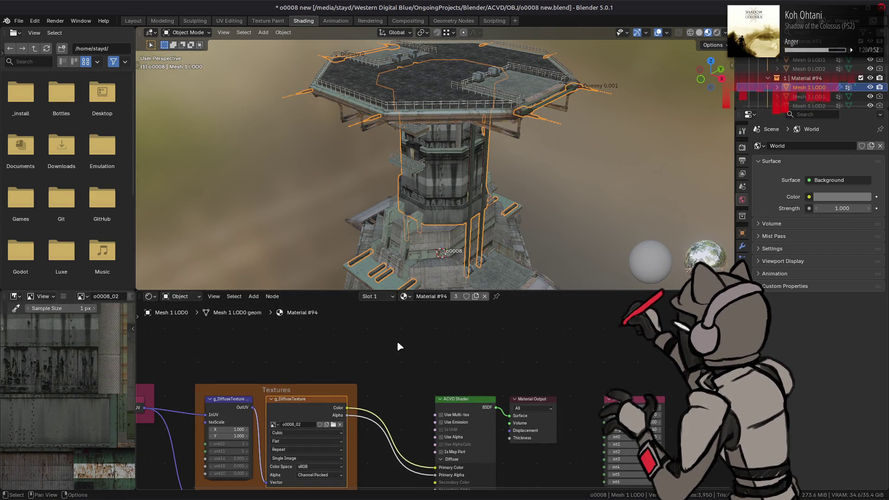
scroll(396, 343, down, 3)
- Replace Material #94's specular image with o0008_02_s.dds from the o0008_02_s-tpf-dcx folder
click(341, 407)
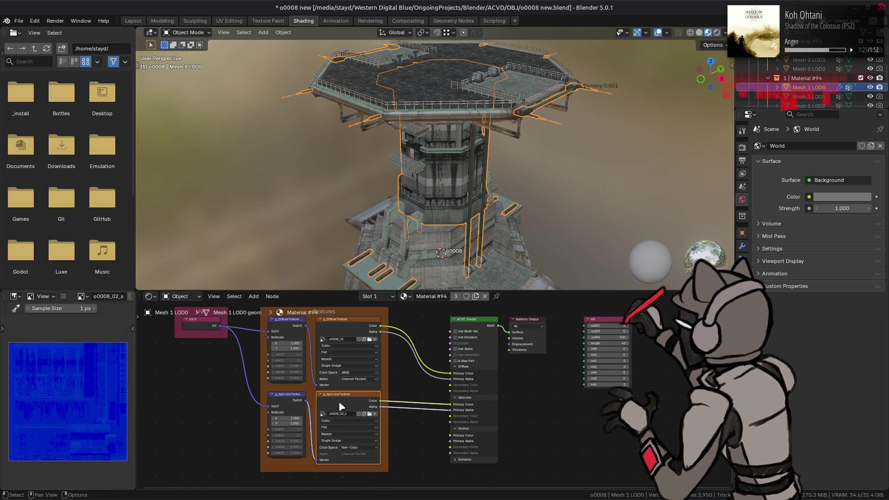
click(62, 296)
mouse_move(87, 316)
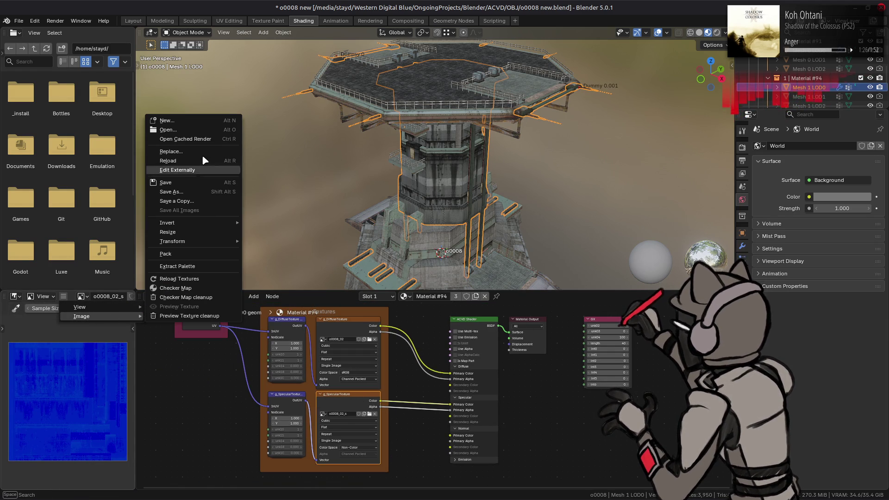
click(202, 151)
click(212, 349)
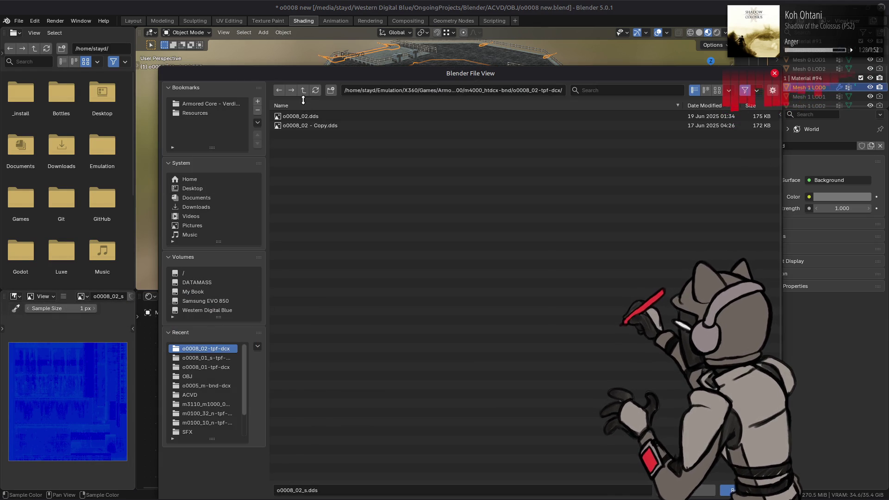
click(303, 90)
scroll(454, 301, down, 10)
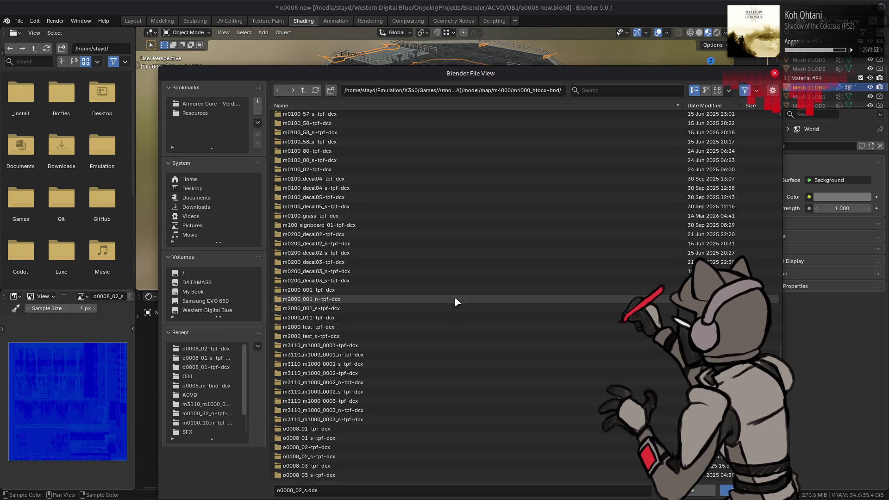
double_click(336, 448)
double_click(335, 123)
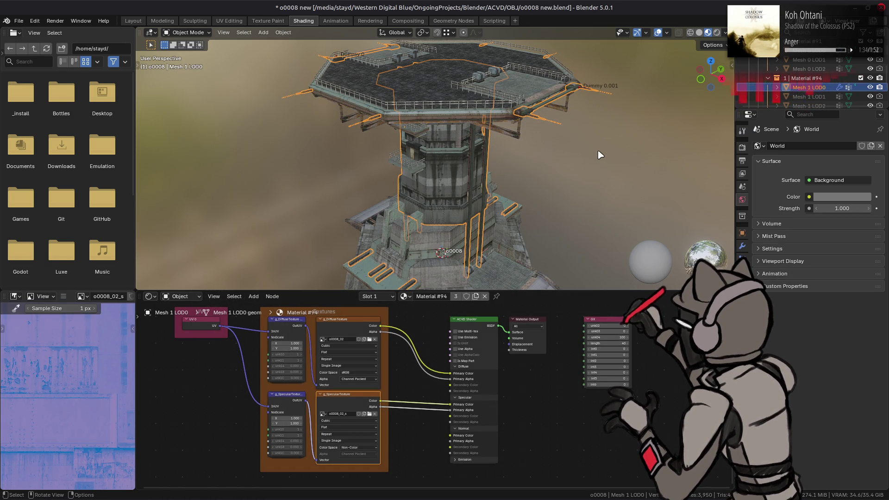
scroll(600, 155, up, 1)
scroll(817, 81, down, 3)
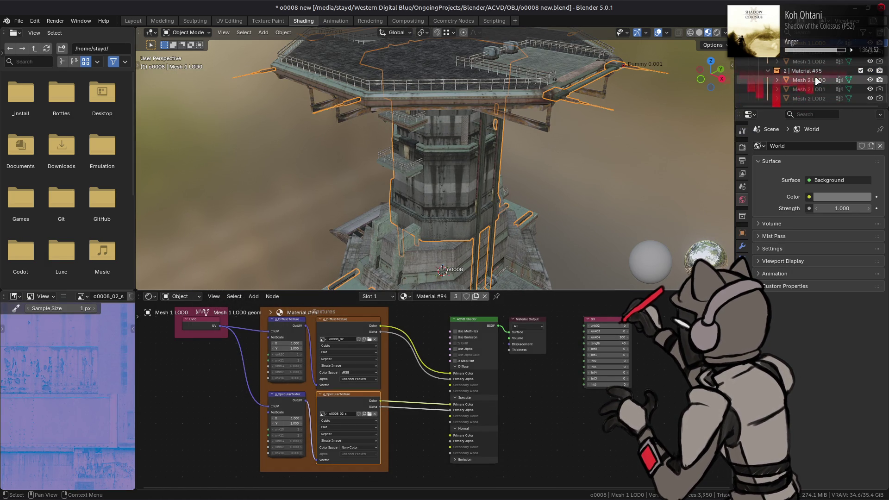
- On Mesh 2 LOD0, replace Material #95's diffuse image with o0008_03.dds from the o0008_03-tpf-dcx folder
click(817, 81)
click(334, 407)
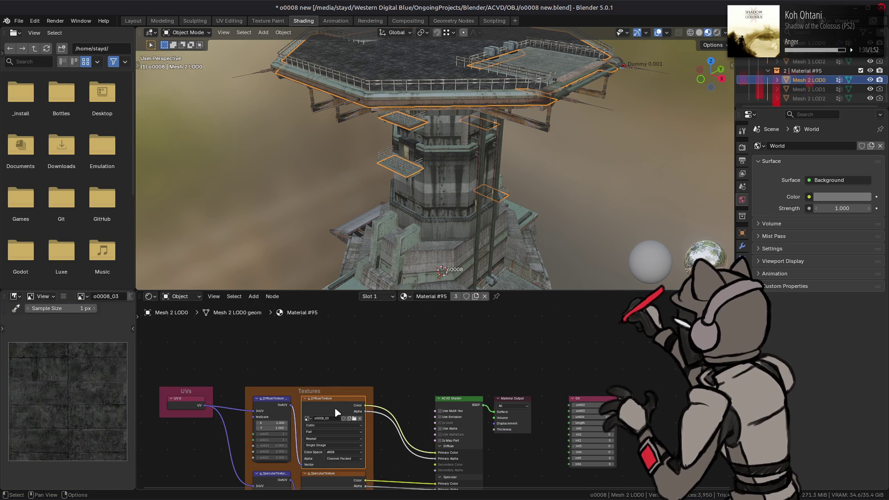
click(63, 297)
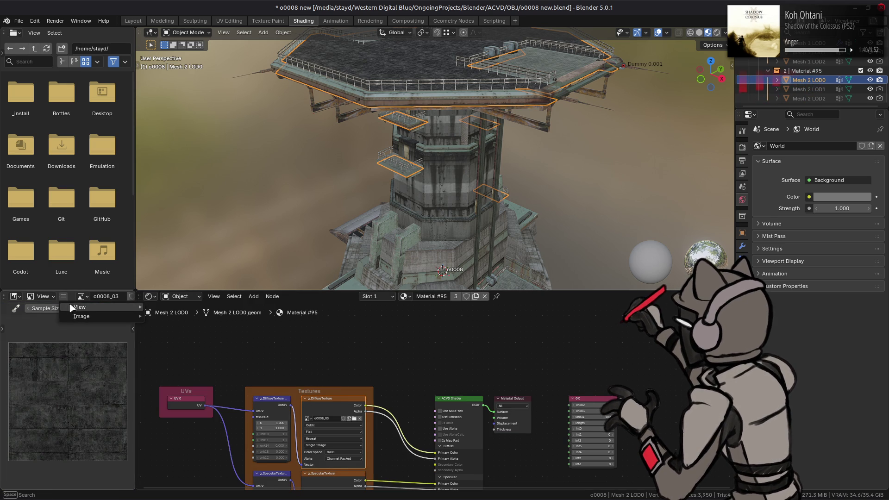
mouse_move(77, 317)
click(194, 152)
click(225, 349)
click(303, 91)
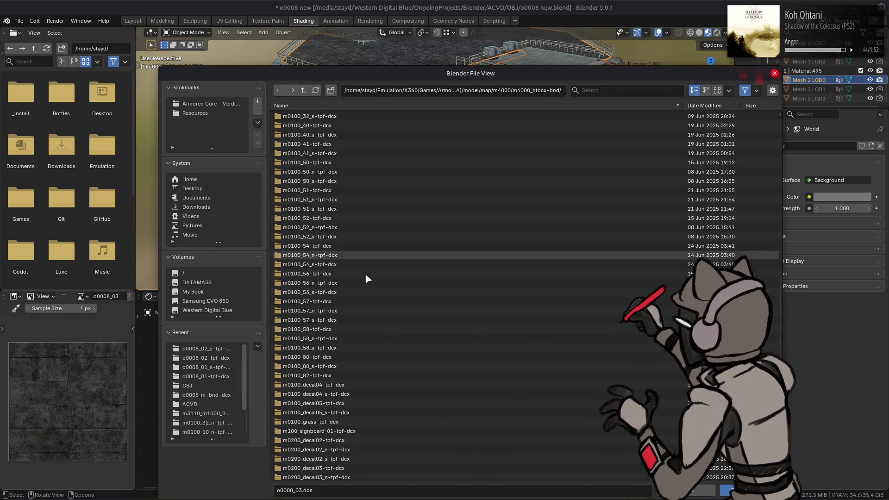
scroll(365, 271, down, 10)
double_click(335, 465)
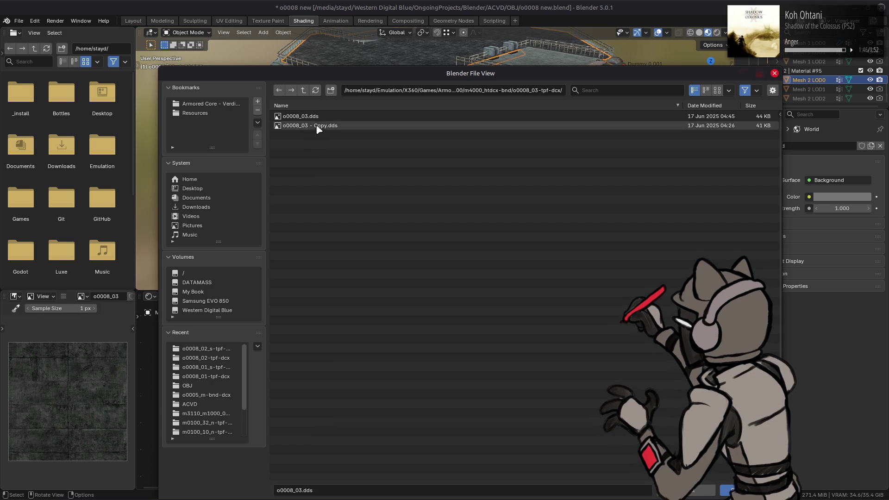
double_click(317, 116)
- Replace Material #95's specular image with o0008_03_s.dds from the o0008_03_s-tpf-dcx folder
middle_drag(370, 408, 373, 352)
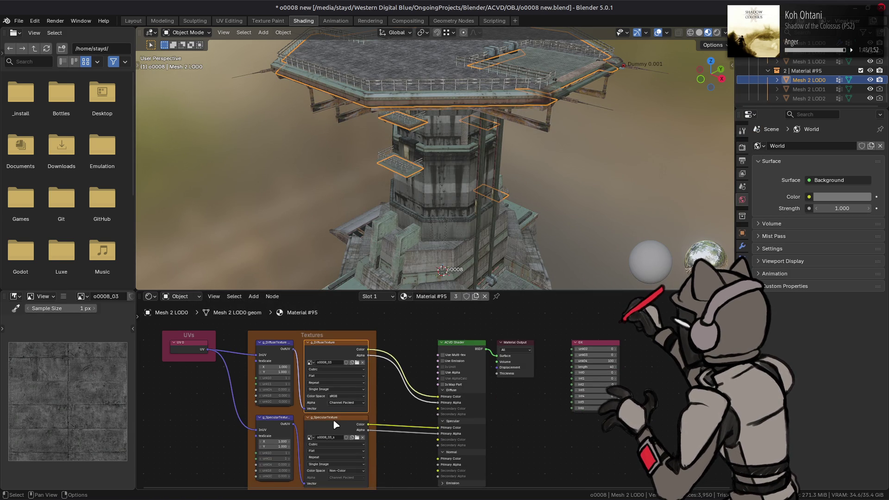
click(335, 422)
click(64, 296)
mouse_move(82, 316)
click(188, 148)
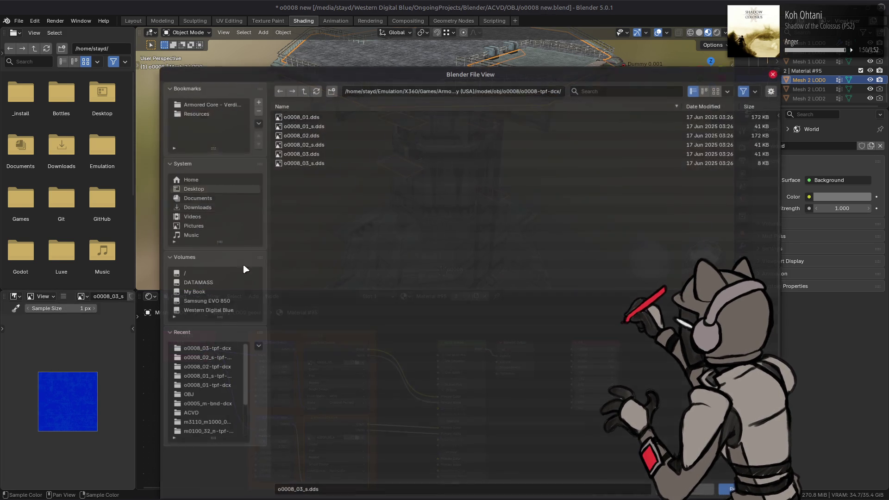
click(208, 349)
click(303, 90)
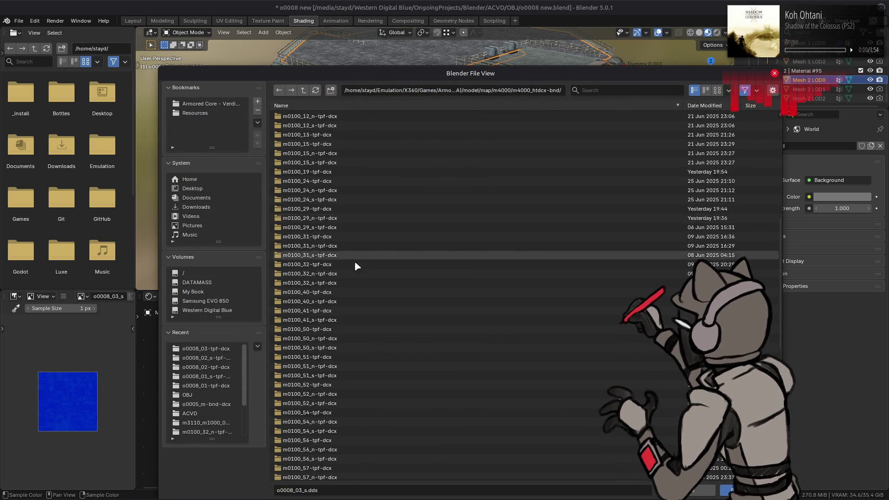
scroll(354, 260, down, 10)
click(329, 475)
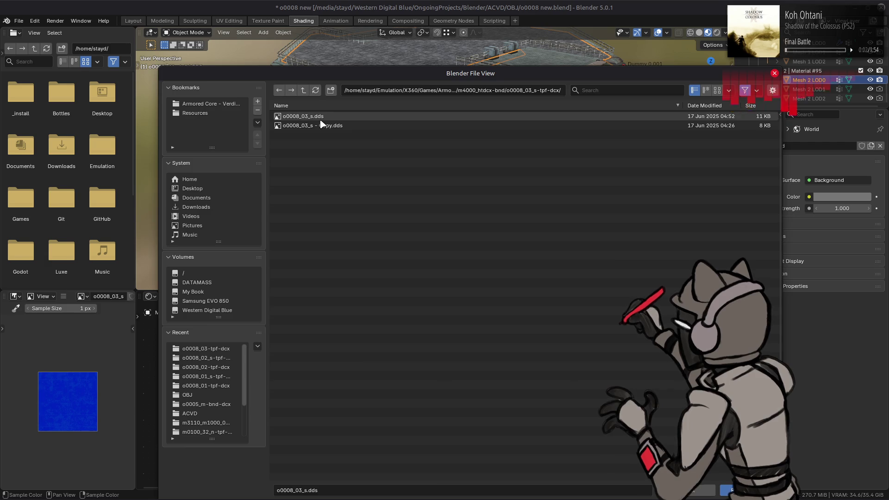
double_click(323, 123)
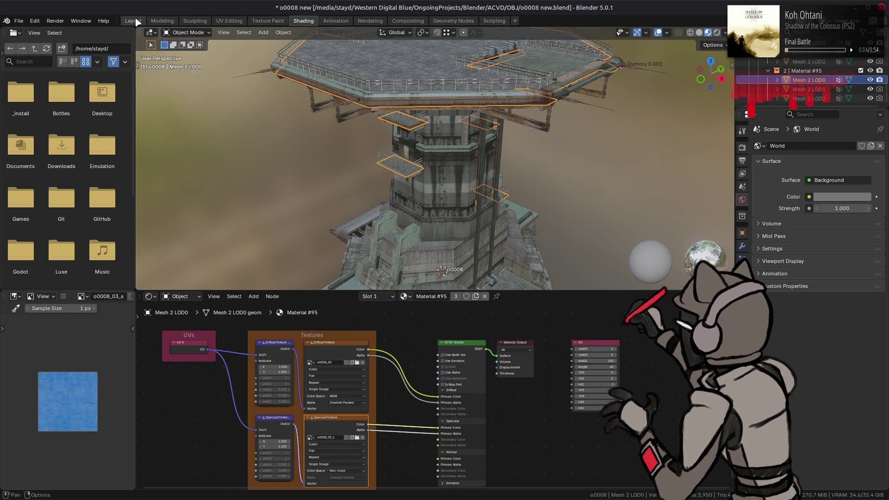
click(133, 21)
click(725, 33)
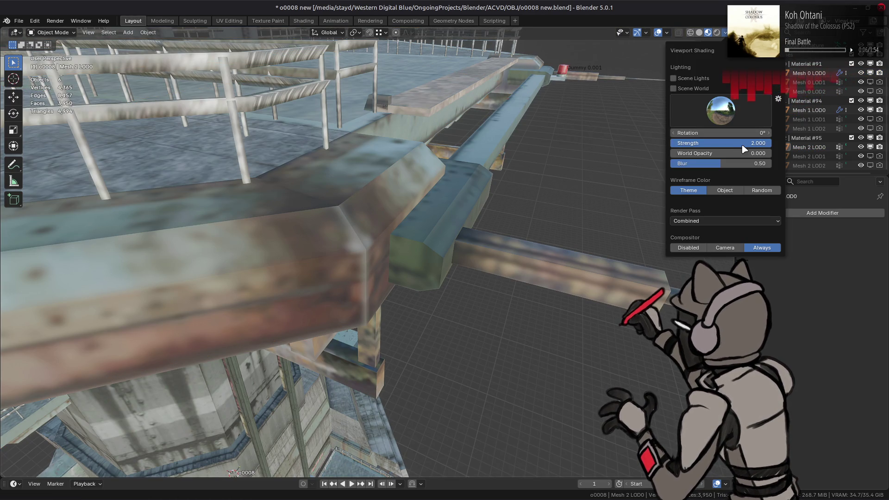
drag(742, 145, 713, 145)
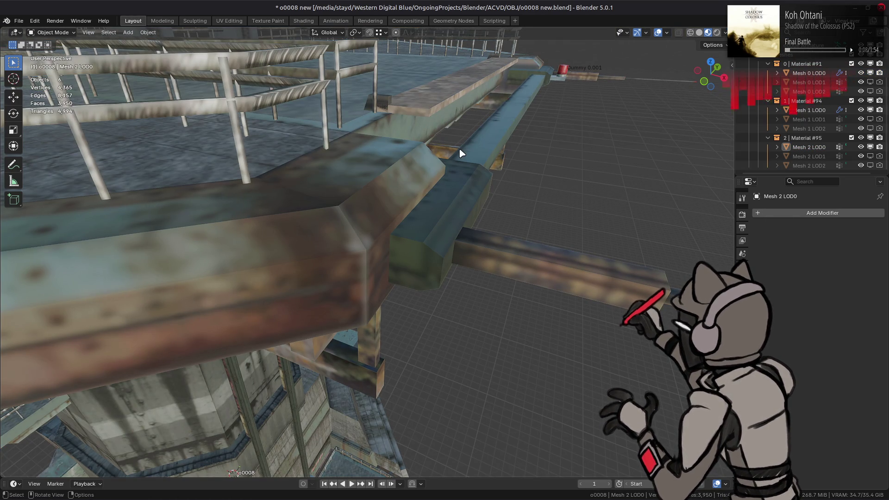
scroll(461, 153, down, 5)
mouse_move(461, 153)
middle_down()
mouse_move(333, 213)
mouse_move(496, 202)
mouse_move(417, 245)
mouse_move(406, 235)
mouse_move(440, 230)
mouse_move(438, 204)
middle_up()
scroll(438, 204, up, 2)
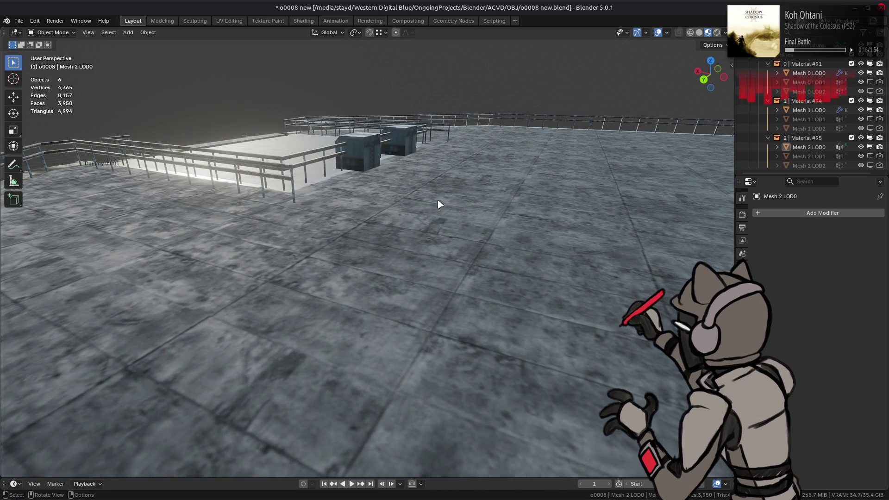
mouse_move(279, 245)
middle_down()
mouse_move(316, 269)
mouse_move(424, 255)
mouse_move(336, 237)
middle_up()
scroll(315, 270, up, 2)
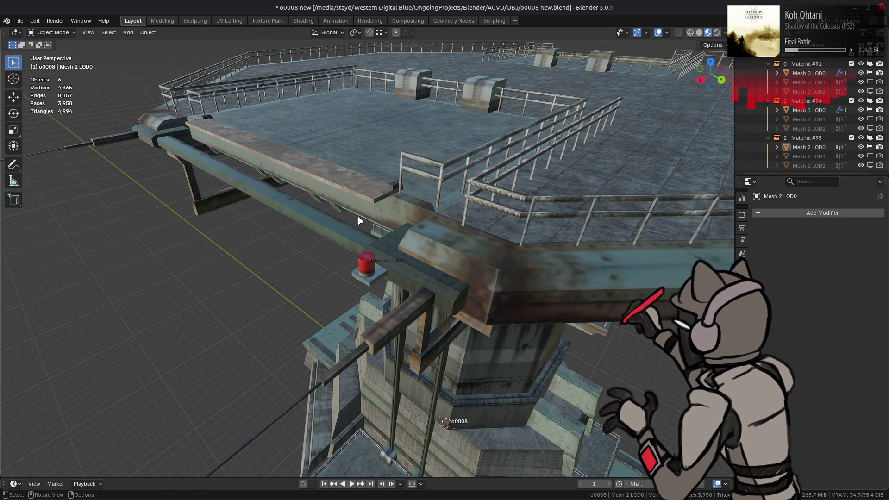
scroll(361, 221, down, 2)
mouse_move(377, 230)
middle_down()
mouse_move(387, 232)
mouse_move(366, 230)
middle_up()
scroll(365, 230, up, 5)
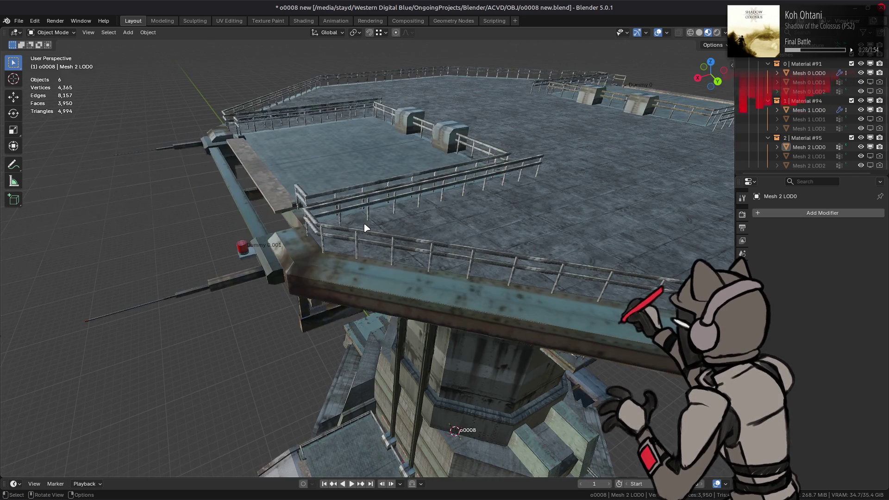
scroll(366, 229, down, 3)
scroll(365, 229, up, 4)
scroll(367, 228, down, 3)
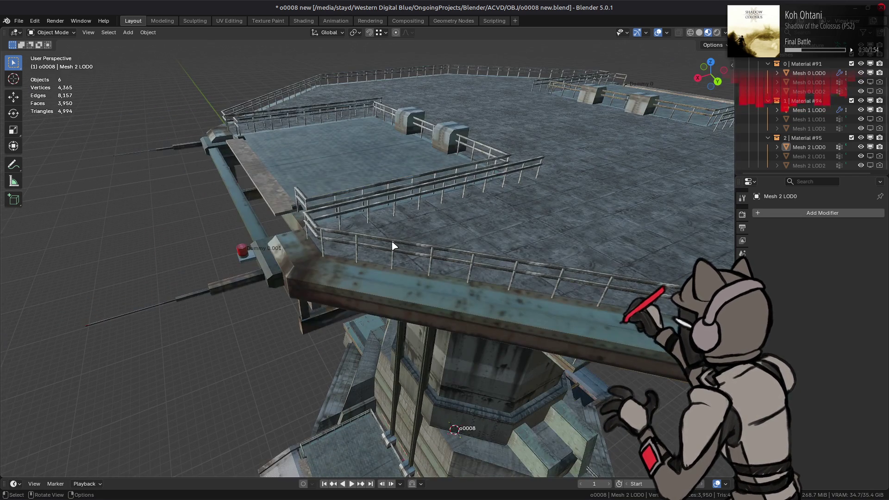
scroll(393, 246, up, 6)
scroll(401, 222, down, 8)
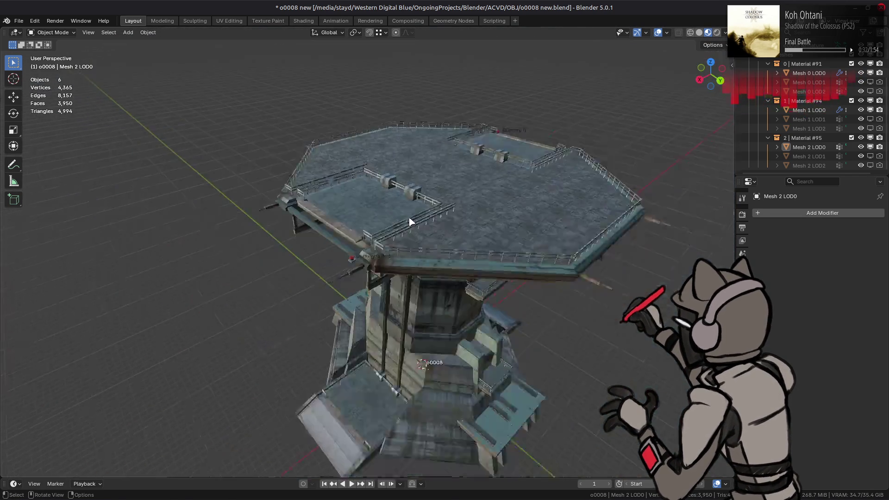
scroll(409, 220, up, 5)
scroll(371, 240, up, 2)
scroll(370, 240, down, 4)
scroll(370, 239, up, 4)
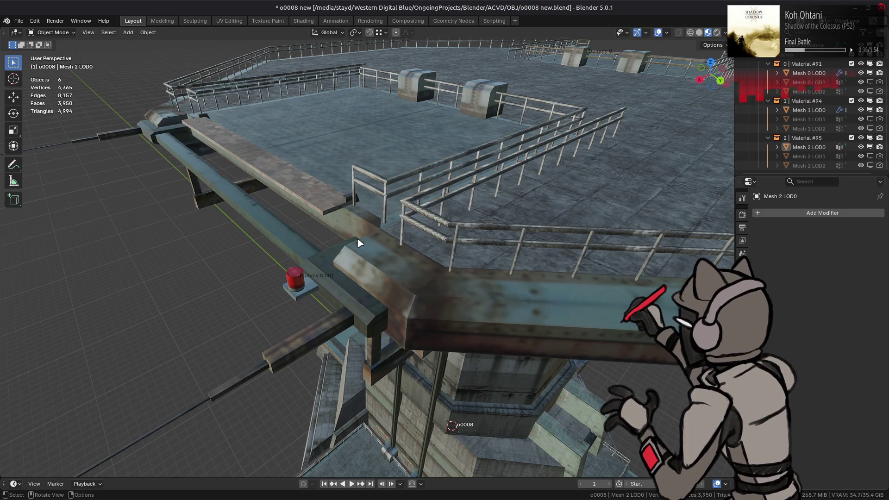
scroll(352, 259, up, 5)
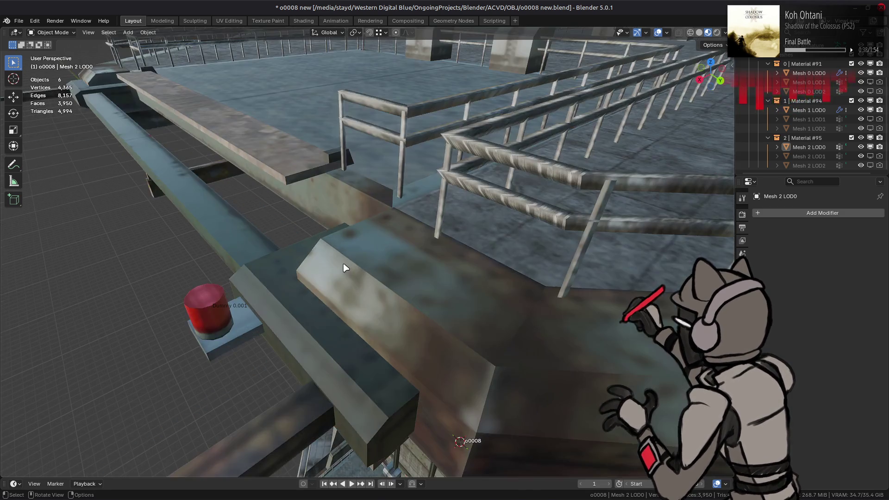
- In Solid shading, reveal Mesh 0 LOD0's hidden geometry with Alt+H, deselect, and inspect the tower
click(366, 260)
click(701, 34)
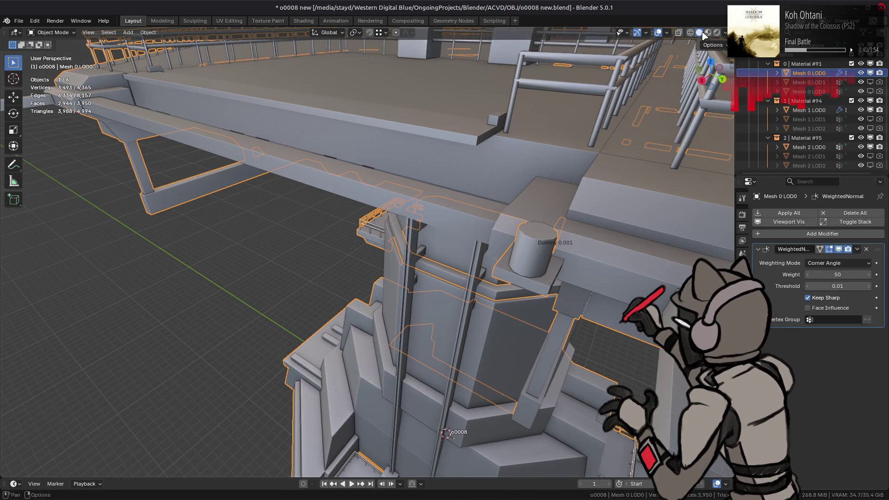
key(Tab)
key(alt+h)
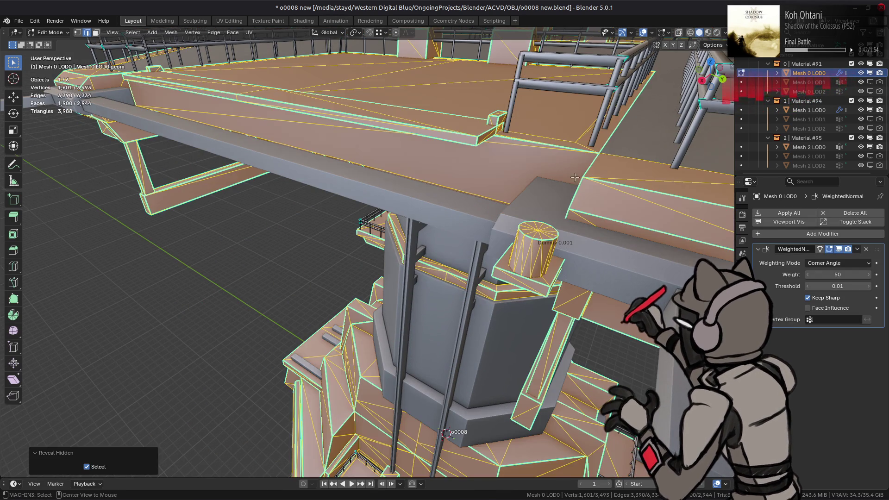
key(alt+a)
middle_drag(545, 203, 522, 200)
scroll(524, 204, down, 4)
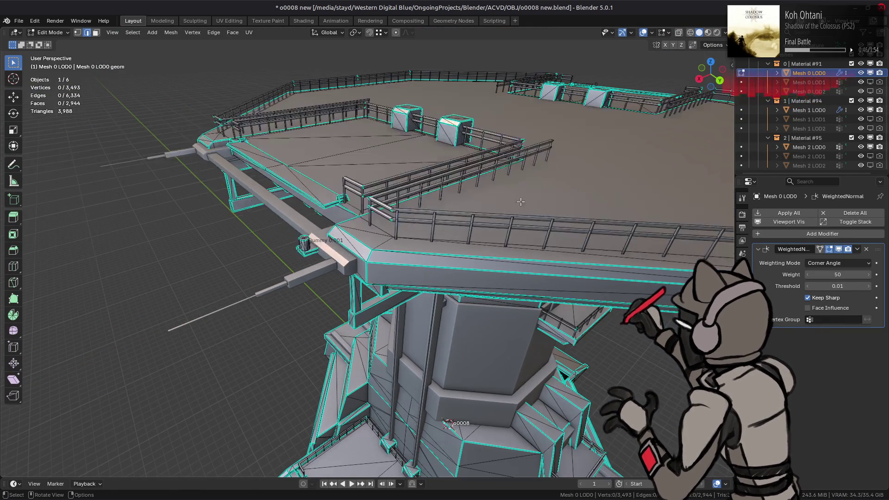
middle_drag(515, 236, 416, 249)
scroll(380, 255, up, 4)
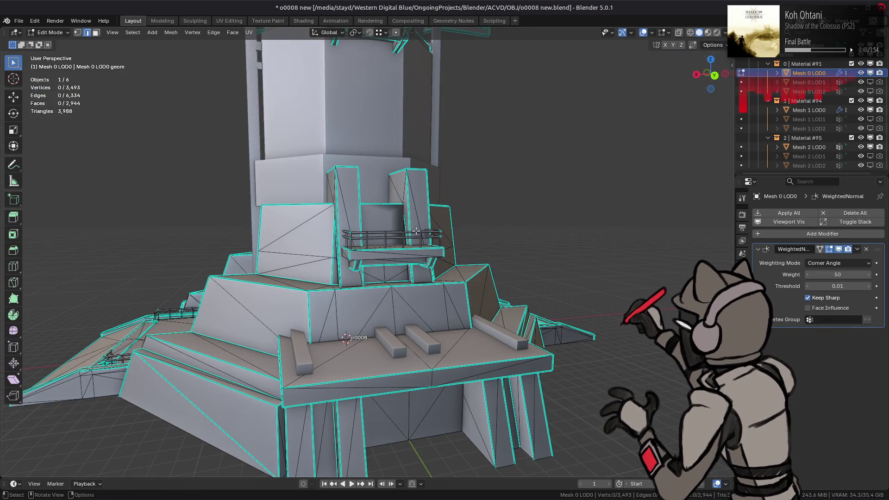
scroll(416, 230, up, 4)
scroll(425, 228, down, 2)
middle_drag(424, 228, 429, 264)
scroll(428, 264, up, 3)
- Enter Edit Mode on the balcony box Mesh 1 LOD0 and bring up its edge context menu
key(Tab)
click(376, 284)
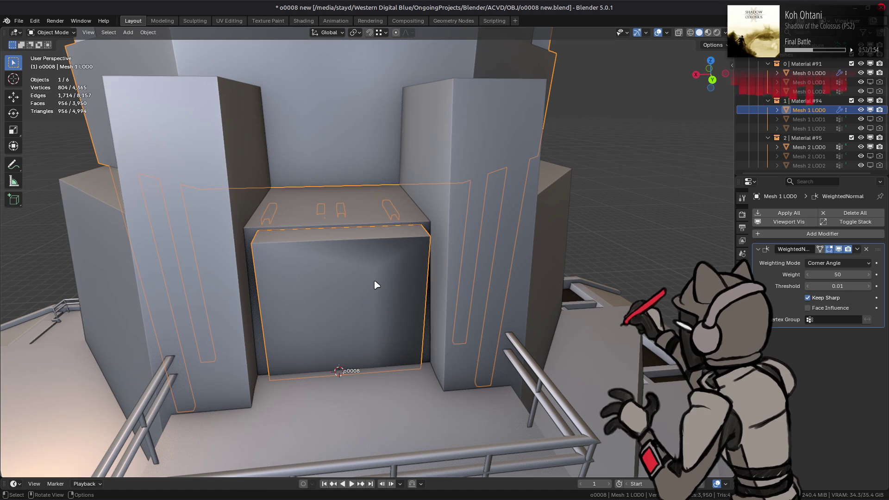
key(Tab)
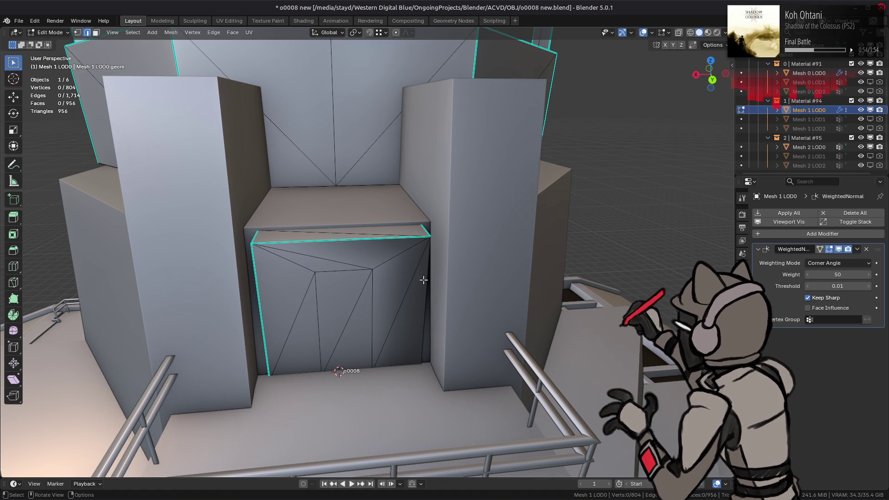
middle_drag(423, 284, 659, 34)
click(708, 33)
click(701, 34)
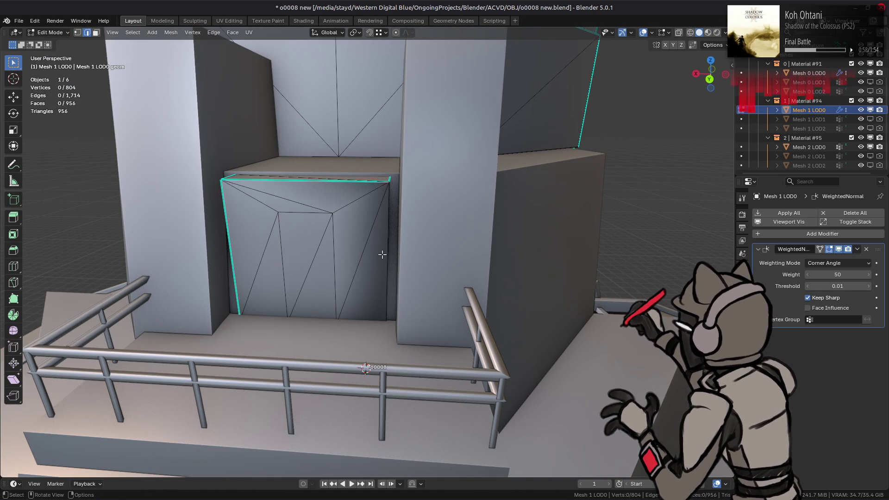
mouse_move(480, 245)
middle_down()
mouse_move(285, 232)
mouse_move(382, 300)
middle_up()
mouse_move(277, 322)
middle_down()
mouse_move(482, 315)
mouse_move(274, 310)
middle_up()
right_click(461, 303)
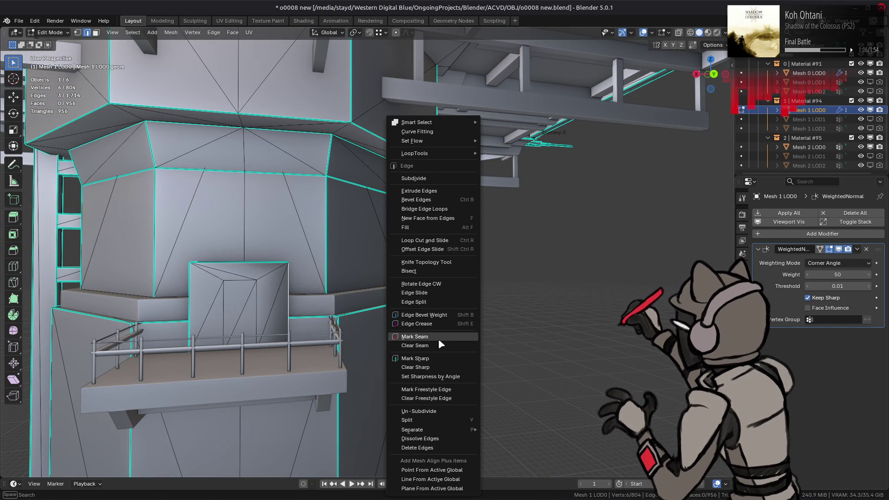
- Mark the selected balcony edges as a seam, then bring the tower base into view
click(439, 351)
key(3)
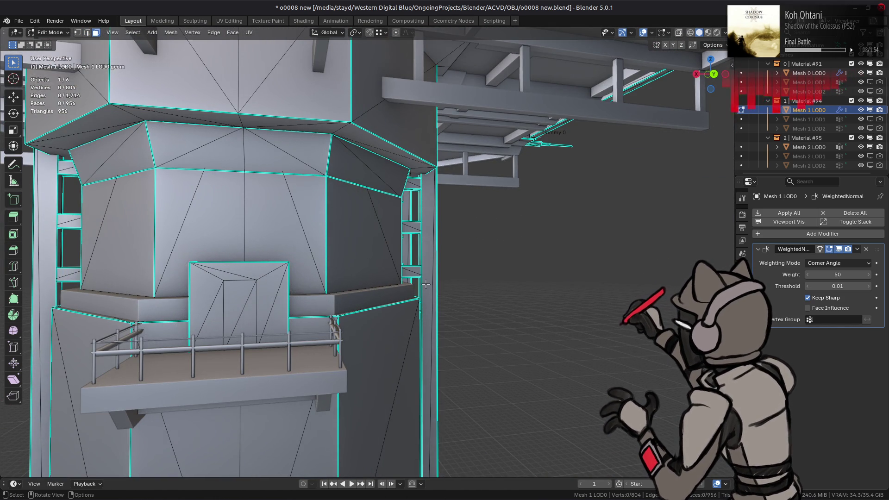
scroll(425, 283, down, 3)
scroll(373, 249, down, 3)
shift+middle_drag(373, 249, 339, 172)
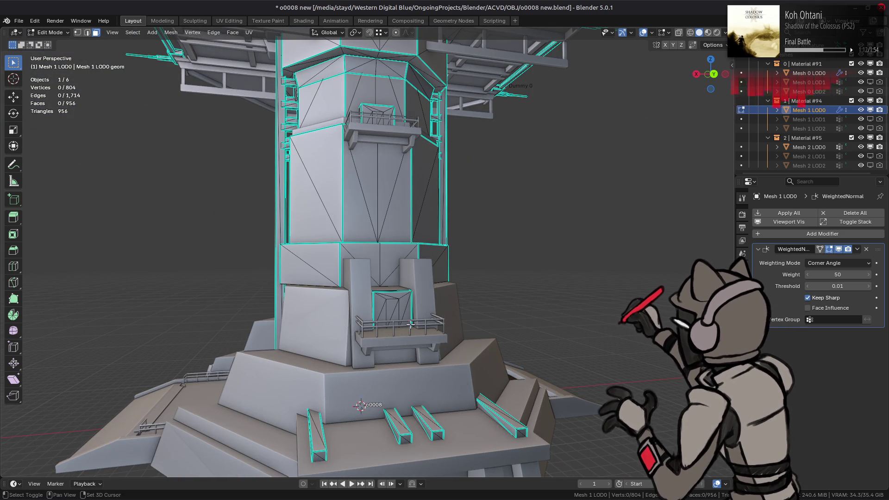
scroll(371, 265, up, 3)
mouse_move(371, 264)
middle_down()
mouse_move(344, 227)
mouse_move(282, 297)
mouse_move(420, 334)
middle_up()
- Switch to Mesh 0 LOD0 and mark two tower-base edges as sharp
key(alt+q)
click(313, 305)
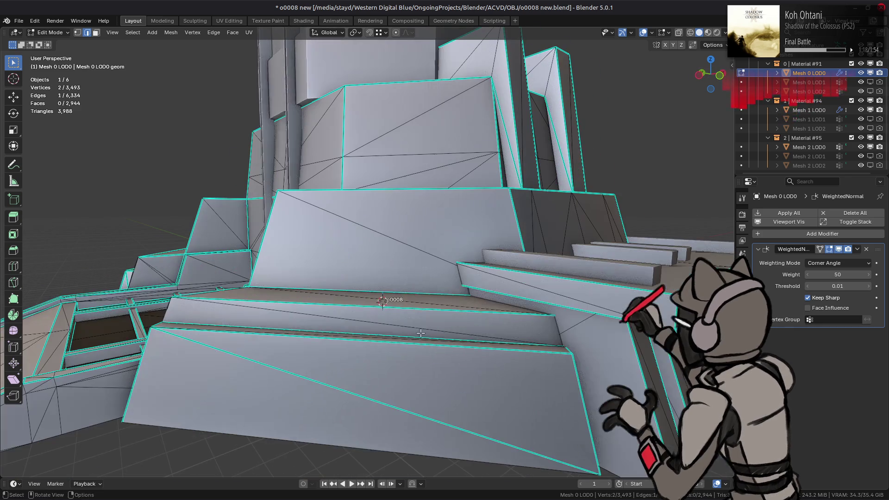
mouse_move(351, 404)
middle_down()
mouse_move(466, 377)
mouse_move(349, 340)
mouse_move(163, 345)
middle_up()
shift+click(465, 376)
scroll(476, 388, up, 2)
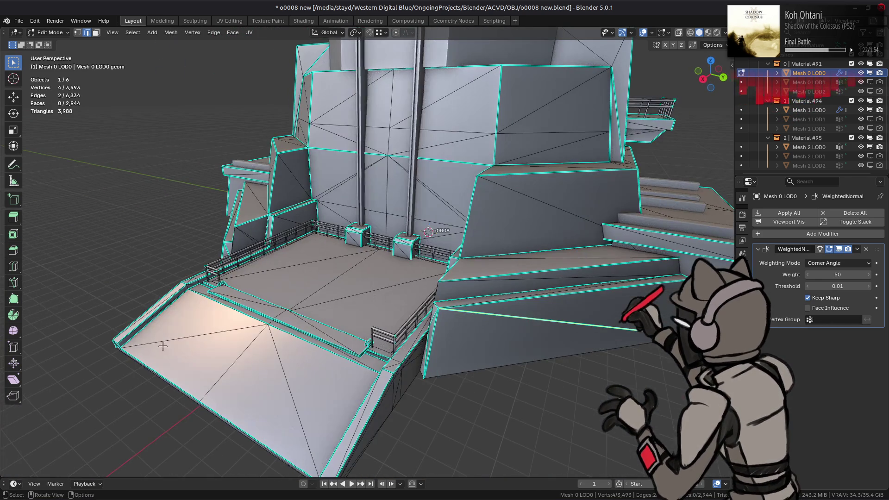
right_click(478, 338)
click(463, 337)
- Select a base face and all faces linked to it up to the seams with Ctrl+L
middle_drag(462, 337, 421, 313)
scroll(421, 313, down, 3)
key(3)
click(460, 337)
key(ctrl+l)
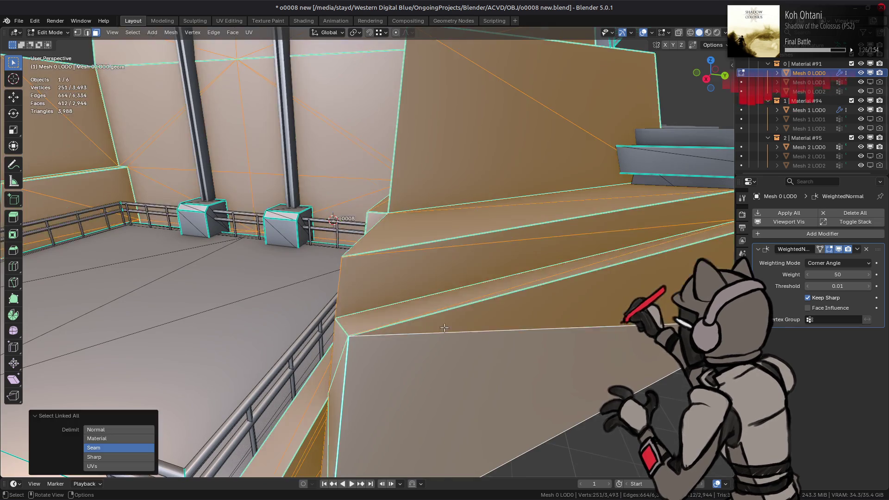
scroll(409, 282, down, 3)
middle_drag(409, 281, 570, 277)
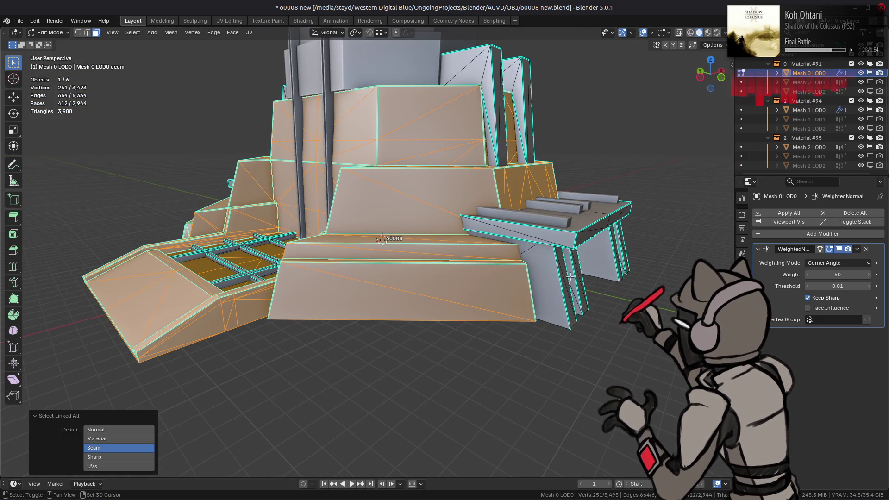
- In edge mode, select two floor edges between the tower's columns
key(2)
scroll(569, 277, up, 5)
middle_drag(557, 330, 564, 337)
click(558, 331)
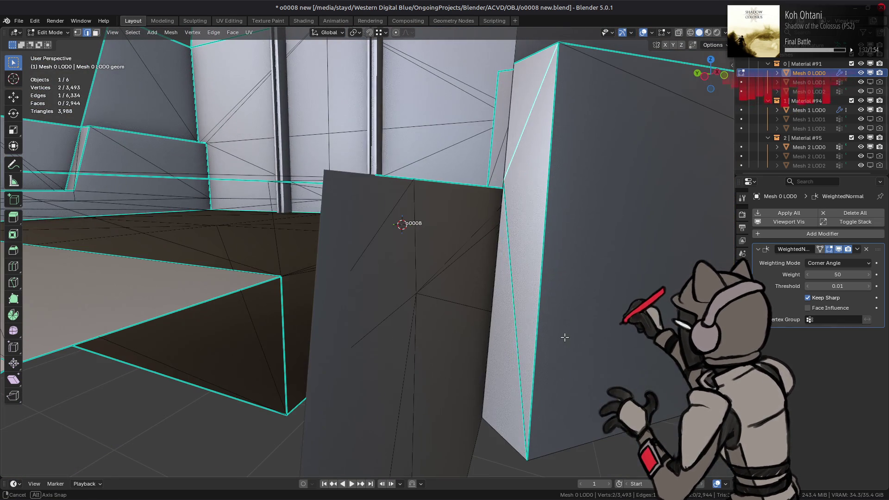
shift+click(511, 304)
middle_drag(512, 305, 522, 313)
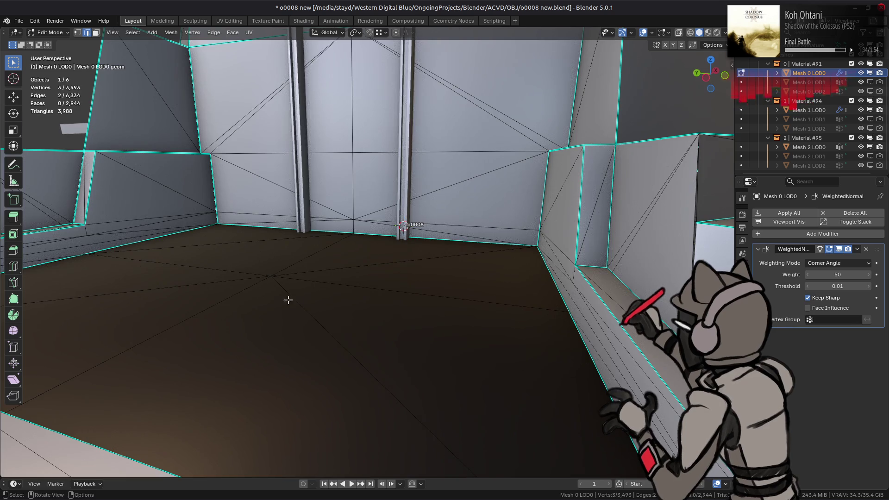